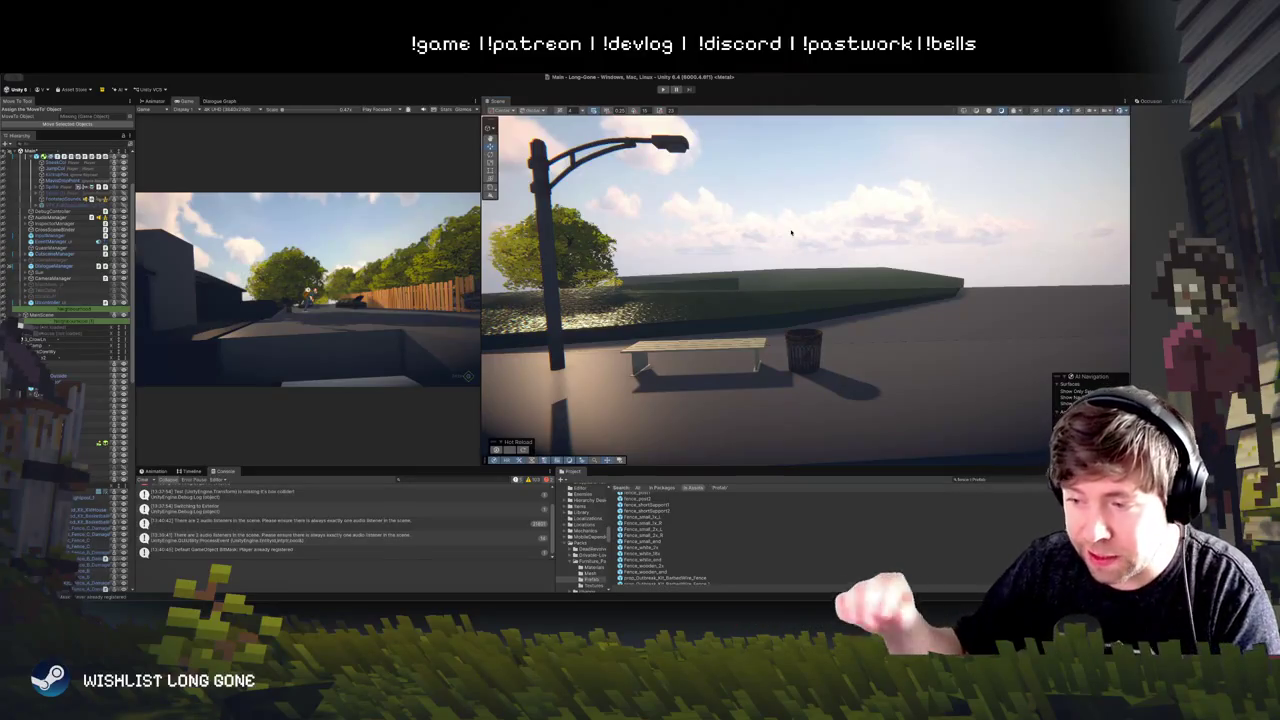
# Step: Move the Scene view toward the playground and the lamp post, bench and bin
pyautogui.scroll(-10, 787, 262)
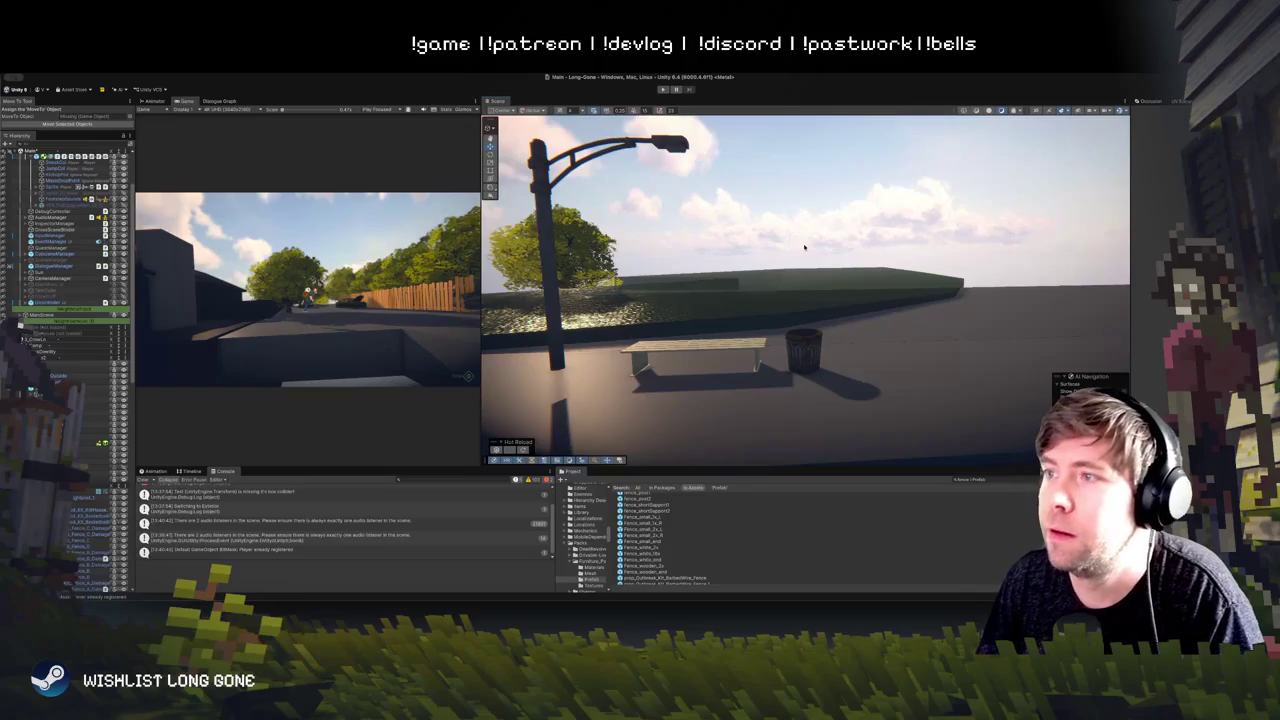
pyautogui.moveTo(804, 252)
pyautogui.mouseDown()
pyautogui.moveTo(784, 257)
pyautogui.moveTo(797, 259)
pyautogui.mouseUp()
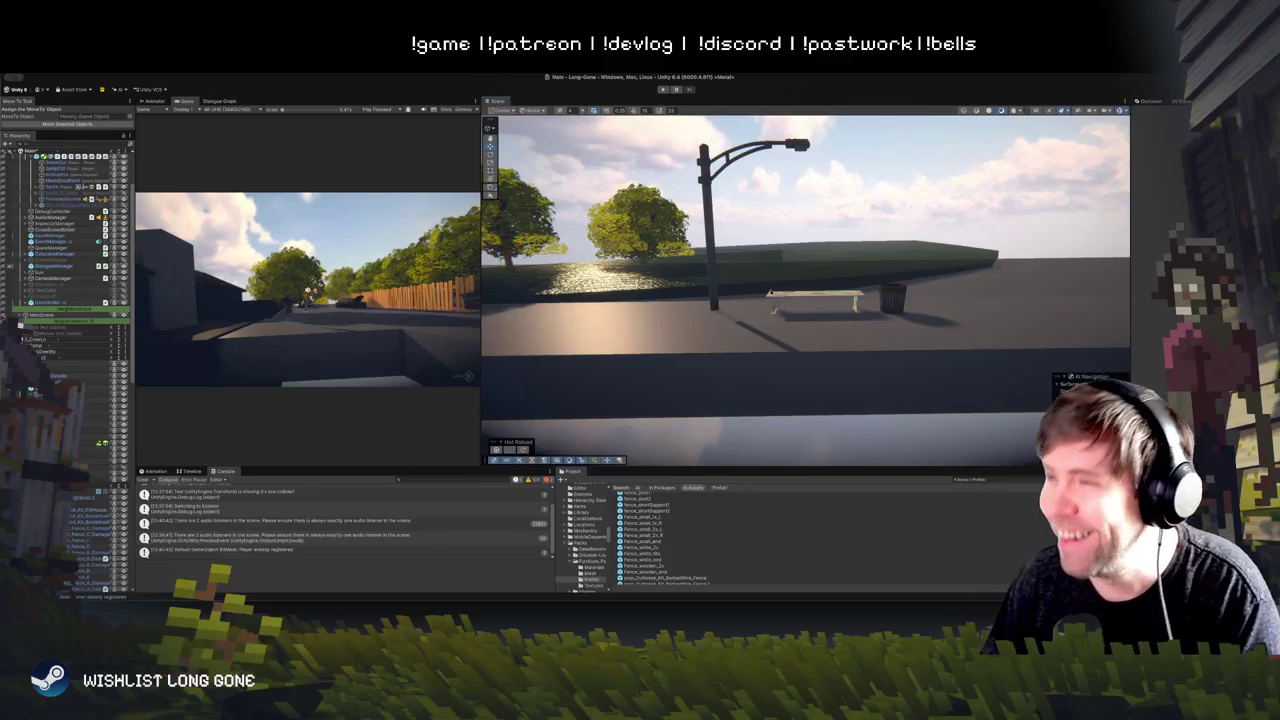
pyautogui.press('a')
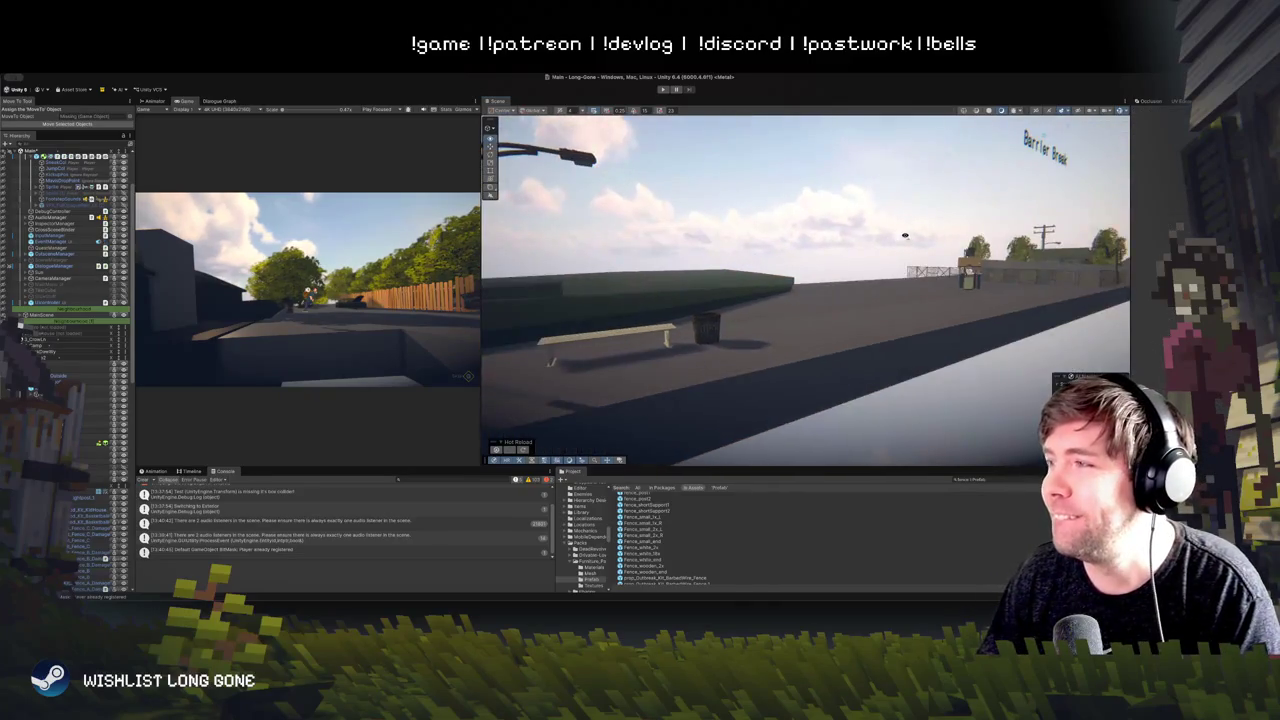
pyautogui.press('w')
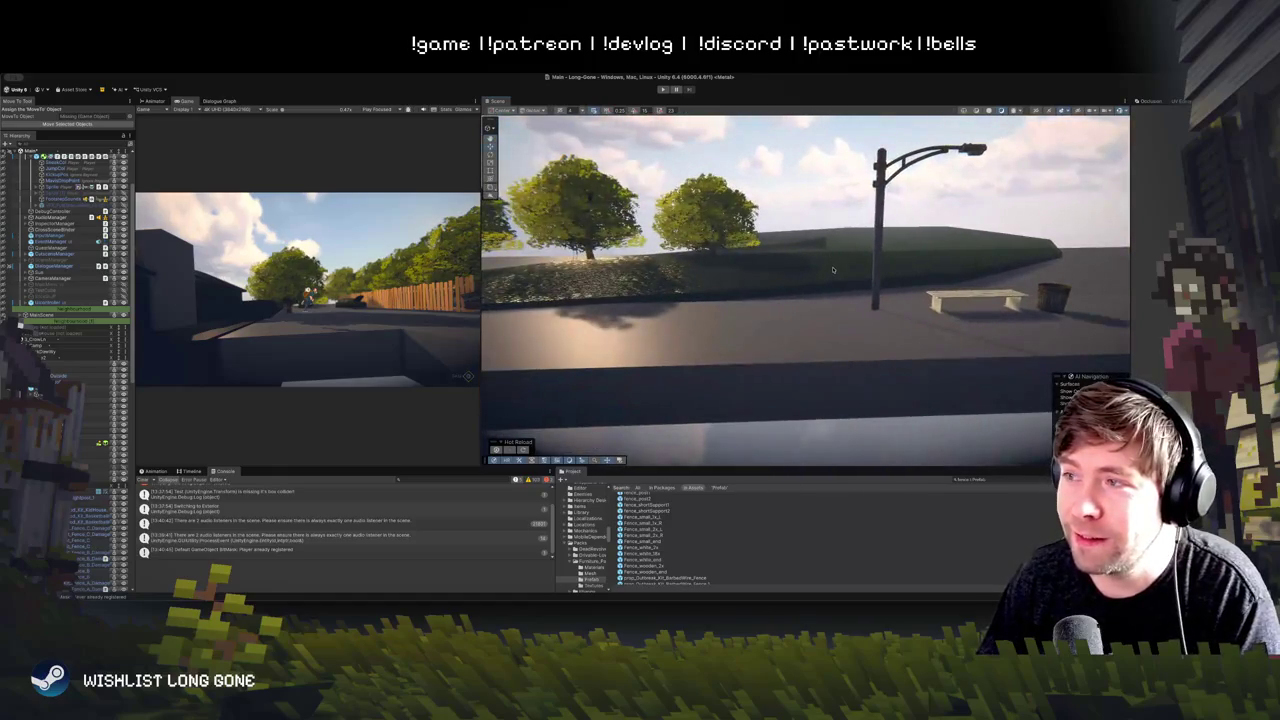
pyautogui.click(866, 275)
pyautogui.scroll(-5, 866, 275)
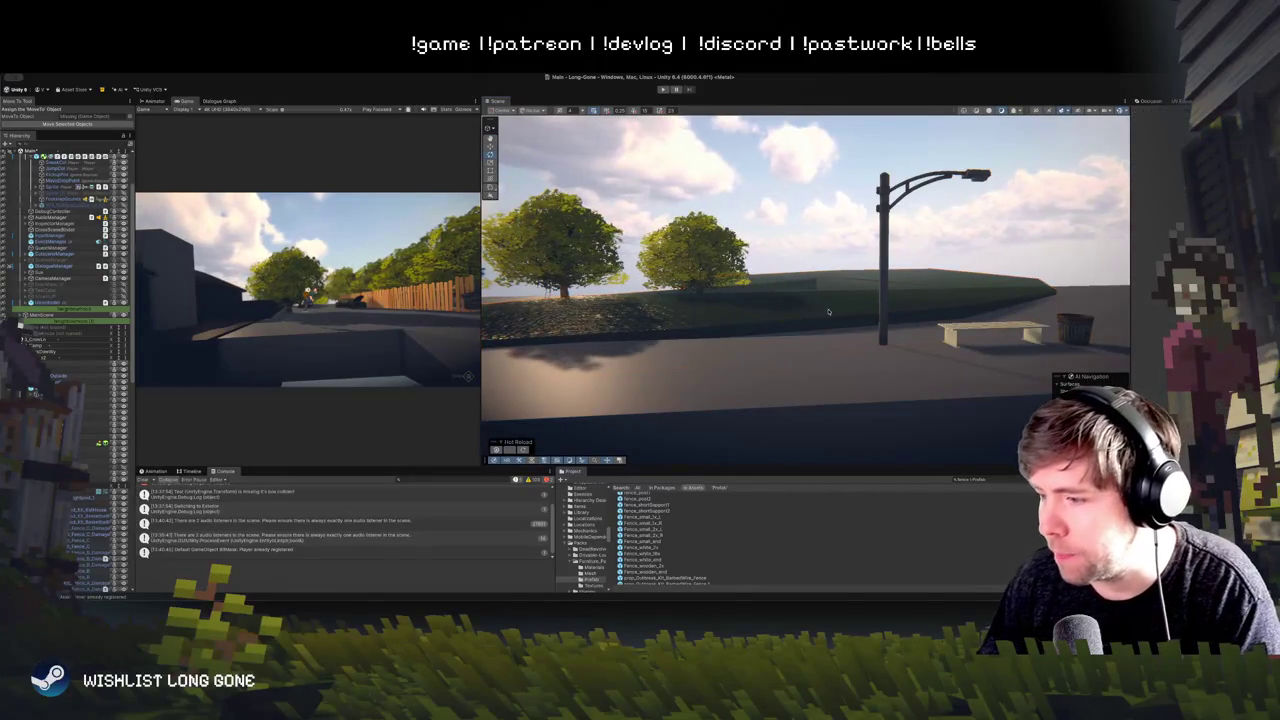
pyautogui.click(825, 292)
# Step: Zoom and orbit around the trees to inspect the wooden boat from the front
pyautogui.scroll(2, 825, 292)
pyautogui.scroll(2, 825, 292)
pyautogui.scroll(-6, 830, 292)
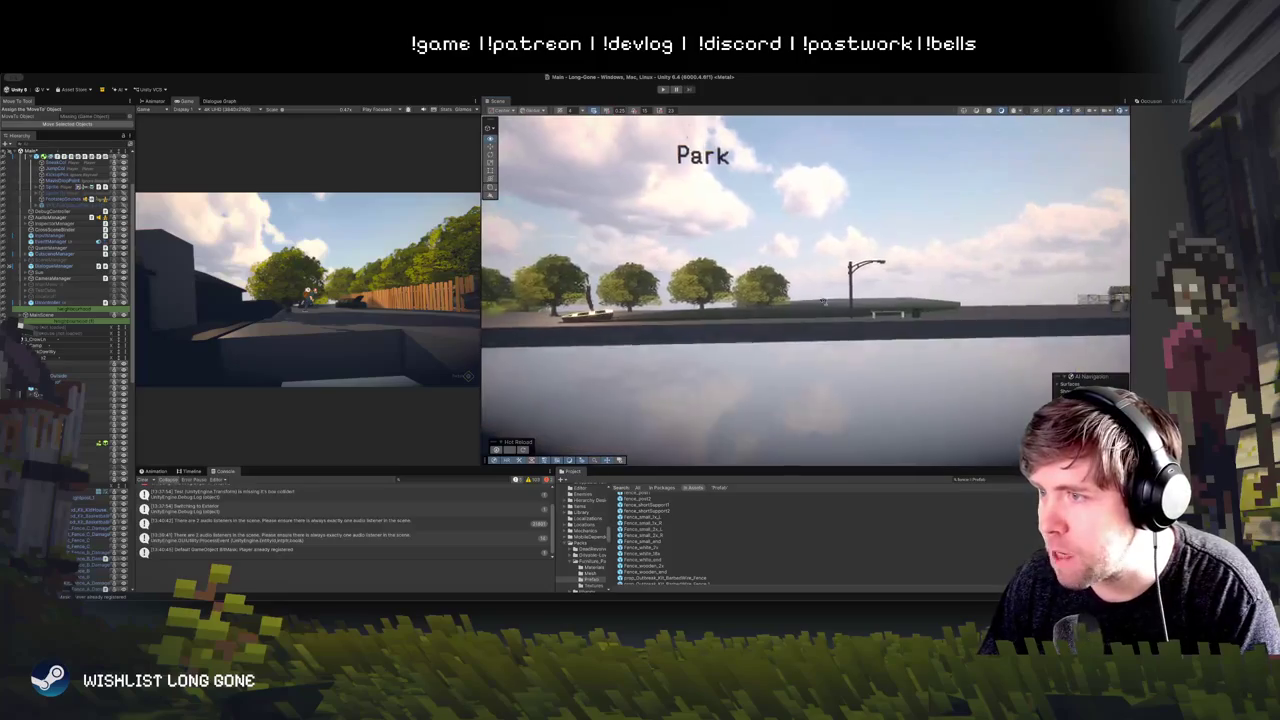
pyautogui.scroll(5, 838, 291)
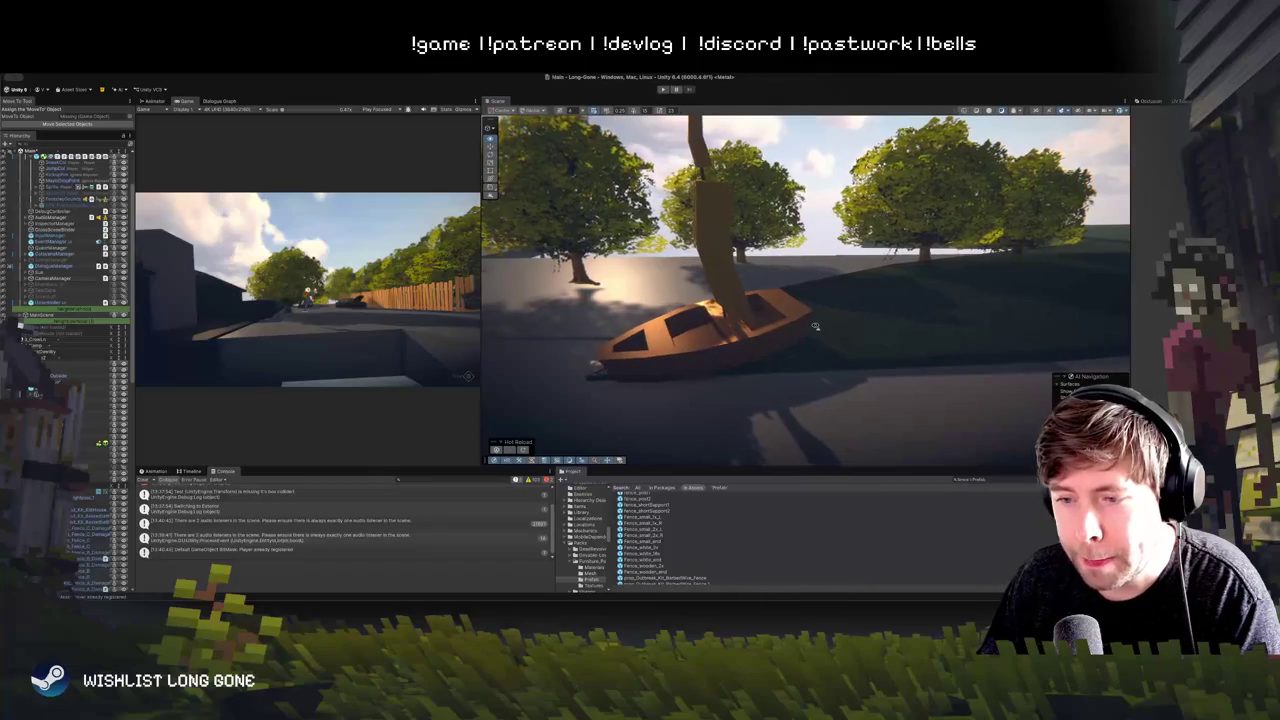
pyautogui.scroll(3, 816, 325)
pyautogui.scroll(-3, 816, 325)
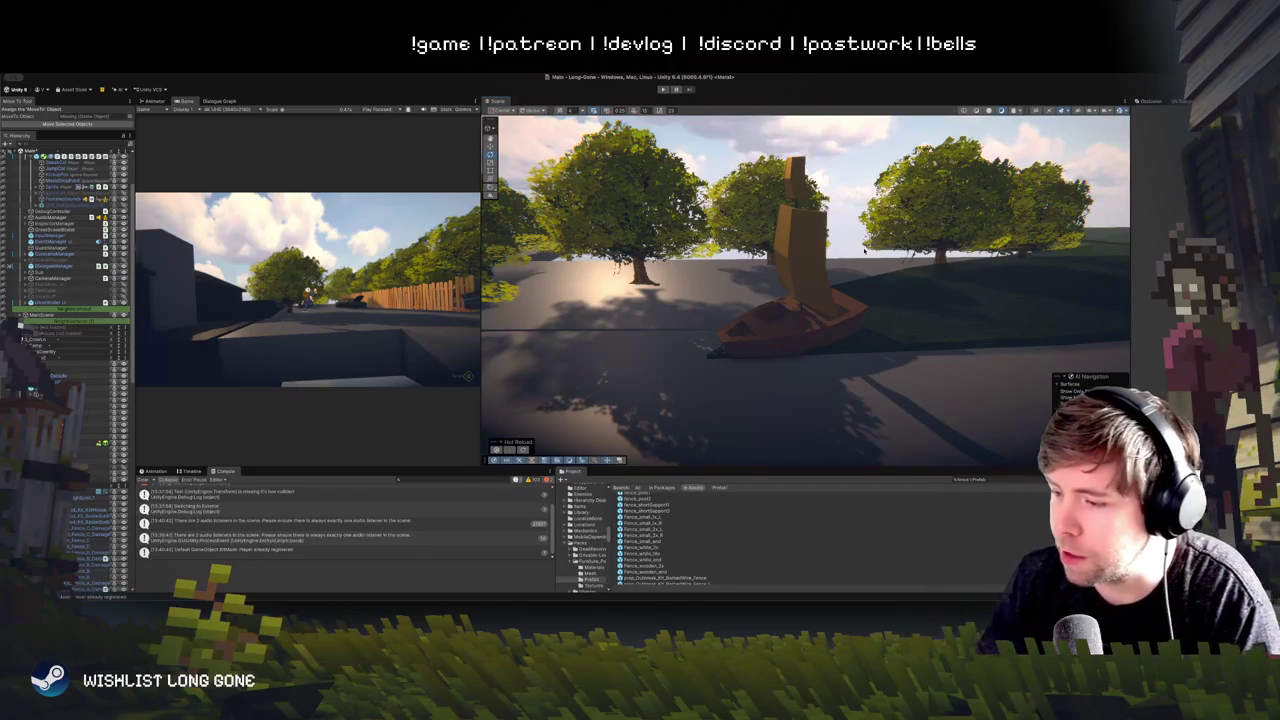
pyautogui.moveTo(790, 249)
pyautogui.mouseDown()
pyautogui.moveTo(805, 325)
pyautogui.moveTo(1003, 117)
pyautogui.mouseUp()
pyautogui.click(805, 332)
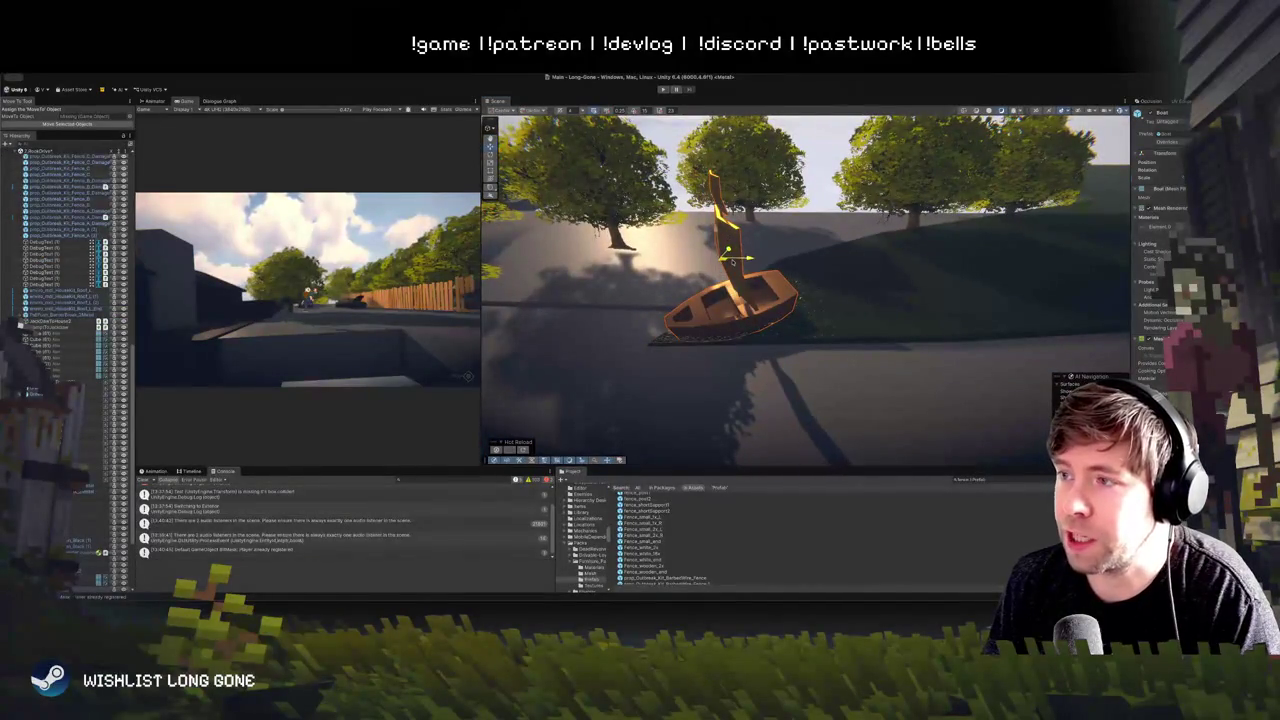
pyautogui.moveTo(738, 260)
pyautogui.mouseDown()
pyautogui.moveTo(780, 250)
pyautogui.moveTo(820, 280)
pyautogui.moveTo(845, 233)
pyautogui.moveTo(835, 225)
pyautogui.moveTo(840, 263)
pyautogui.moveTo(860, 258)
pyautogui.moveTo(845, 275)
pyautogui.moveTo(829, 223)
pyautogui.moveTo(839, 227)
pyautogui.moveTo(846, 199)
pyautogui.moveTo(780, 280)
pyautogui.mouseUp()
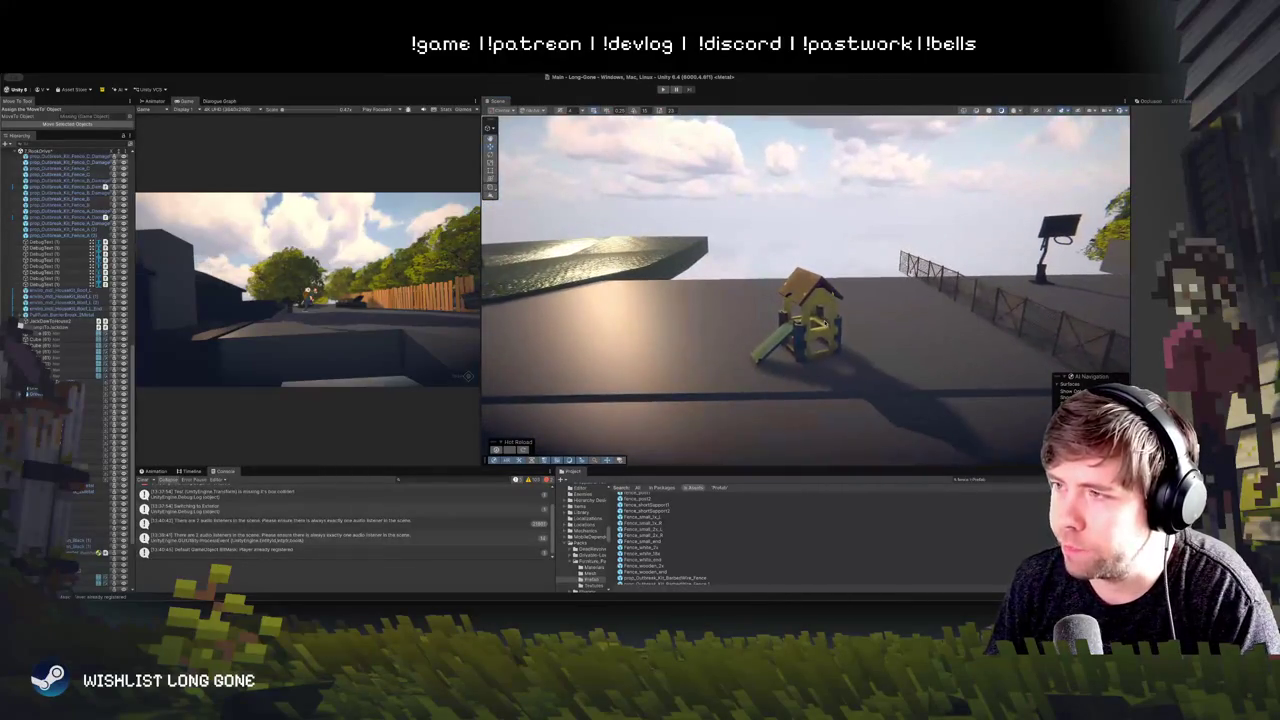
# Step: Select the orange fence gate panel, frame it, and enter Play mode
pyautogui.click(805, 315)
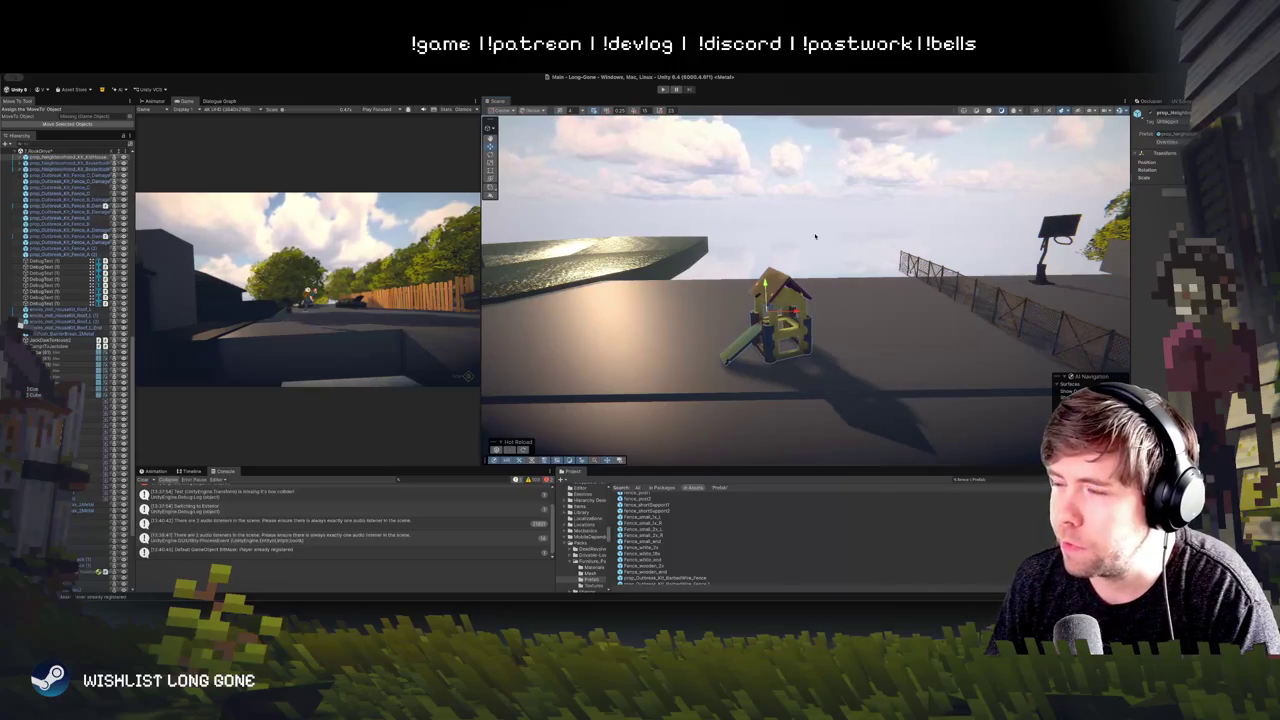
pyautogui.moveTo(826, 312)
pyautogui.mouseDown()
pyautogui.moveTo(871, 242)
pyautogui.moveTo(812, 262)
pyautogui.moveTo(818, 228)
pyautogui.moveTo(841, 299)
pyautogui.mouseUp()
pyautogui.click(841, 299)
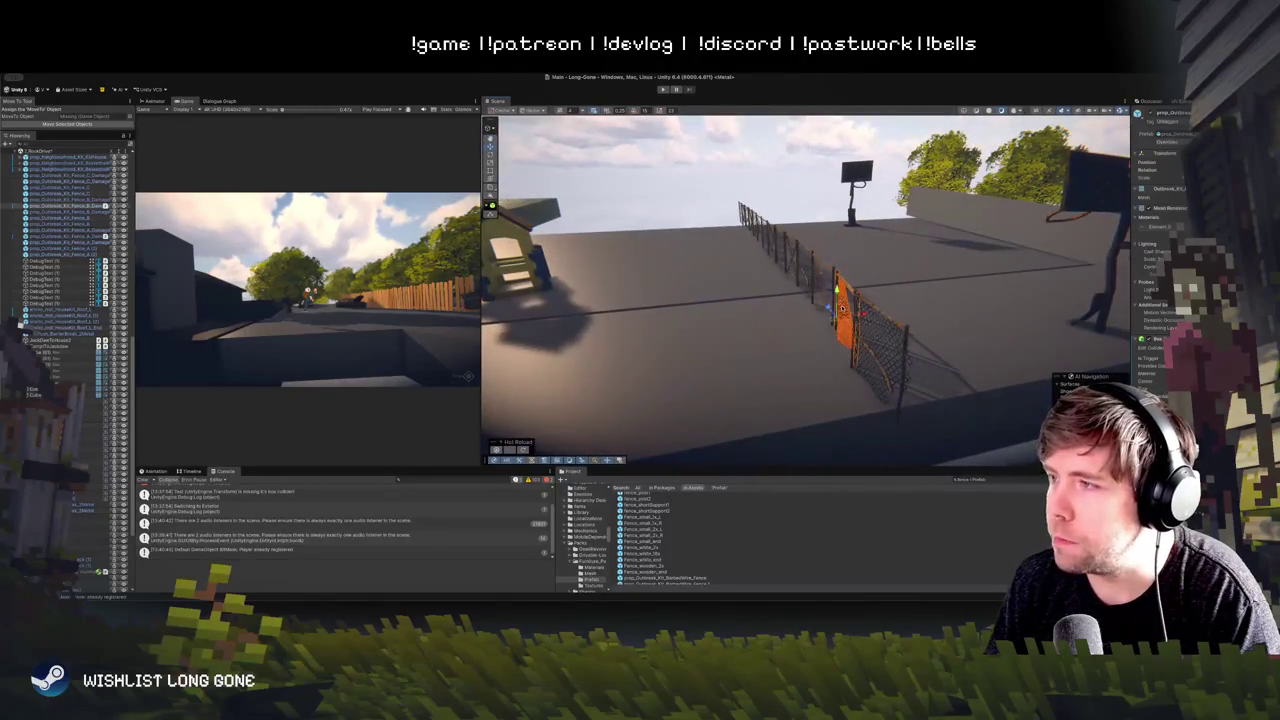
pyautogui.moveTo(953, 276); pyautogui.dragTo(900, 265)
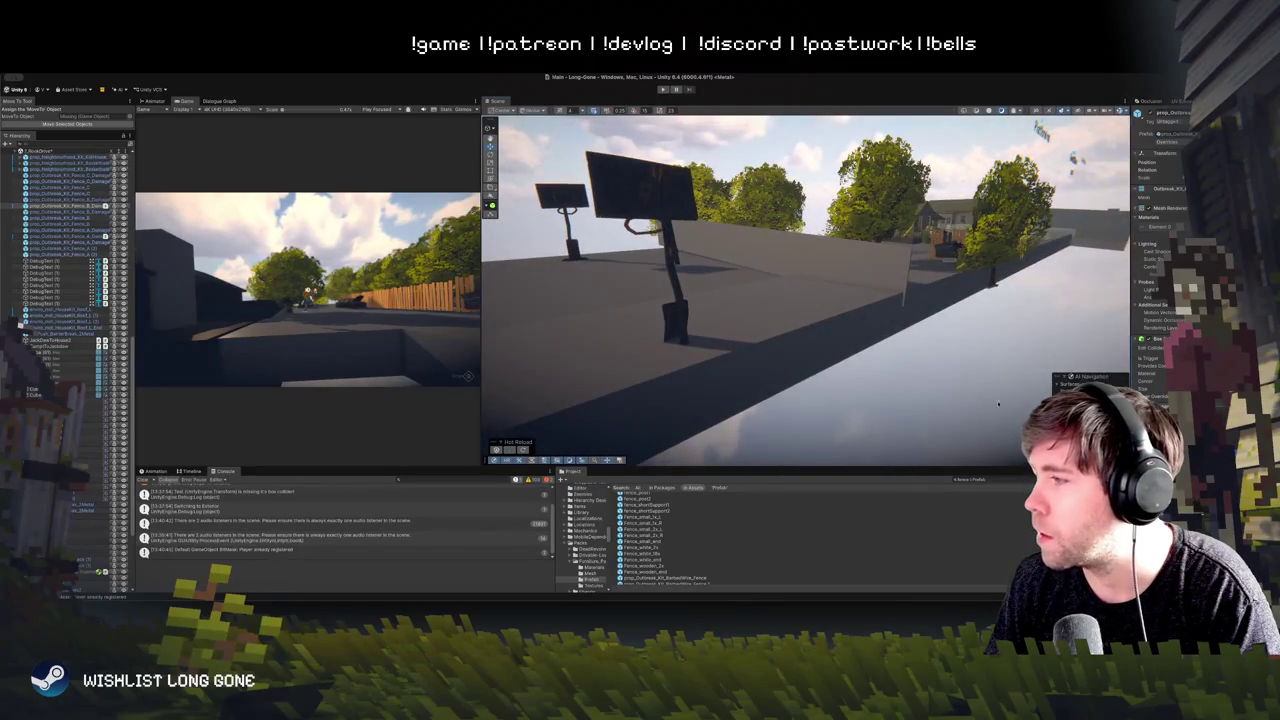
pyautogui.press('f')
pyautogui.click(664, 88)
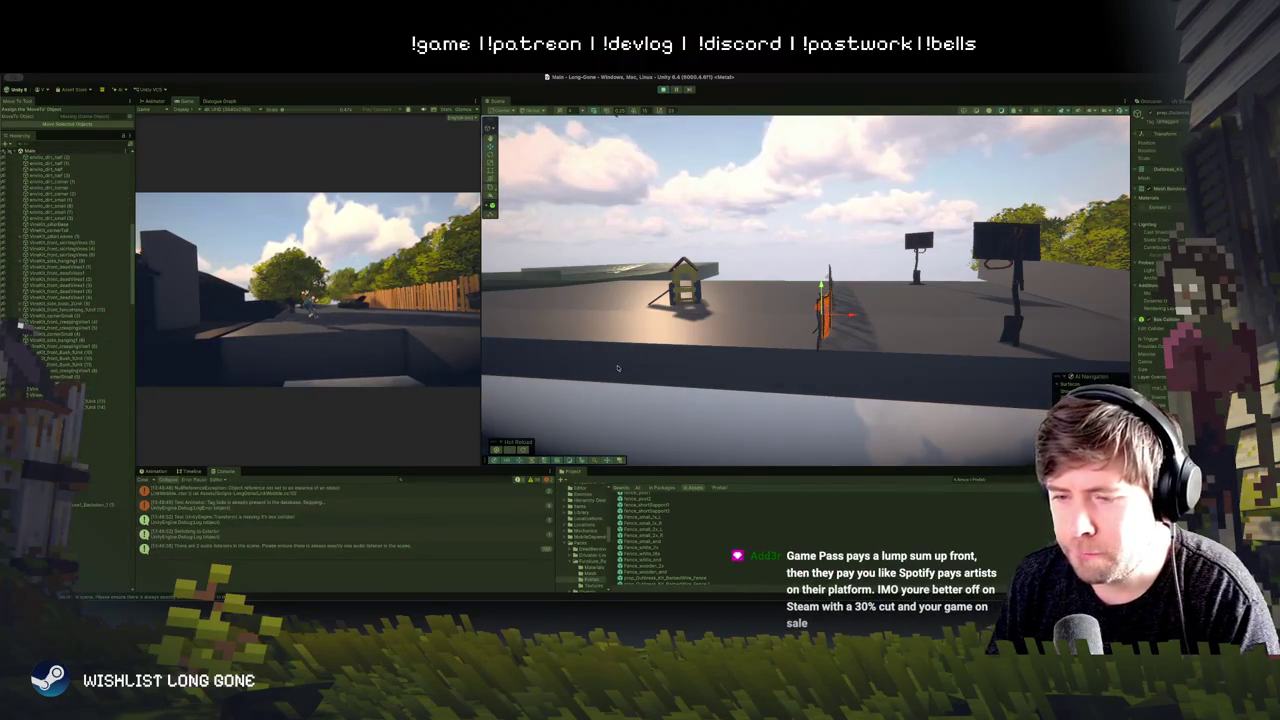
# Step: Widen the Game view to play-test, stop the game, then select a court fence piece
pyautogui.click(706, 307)
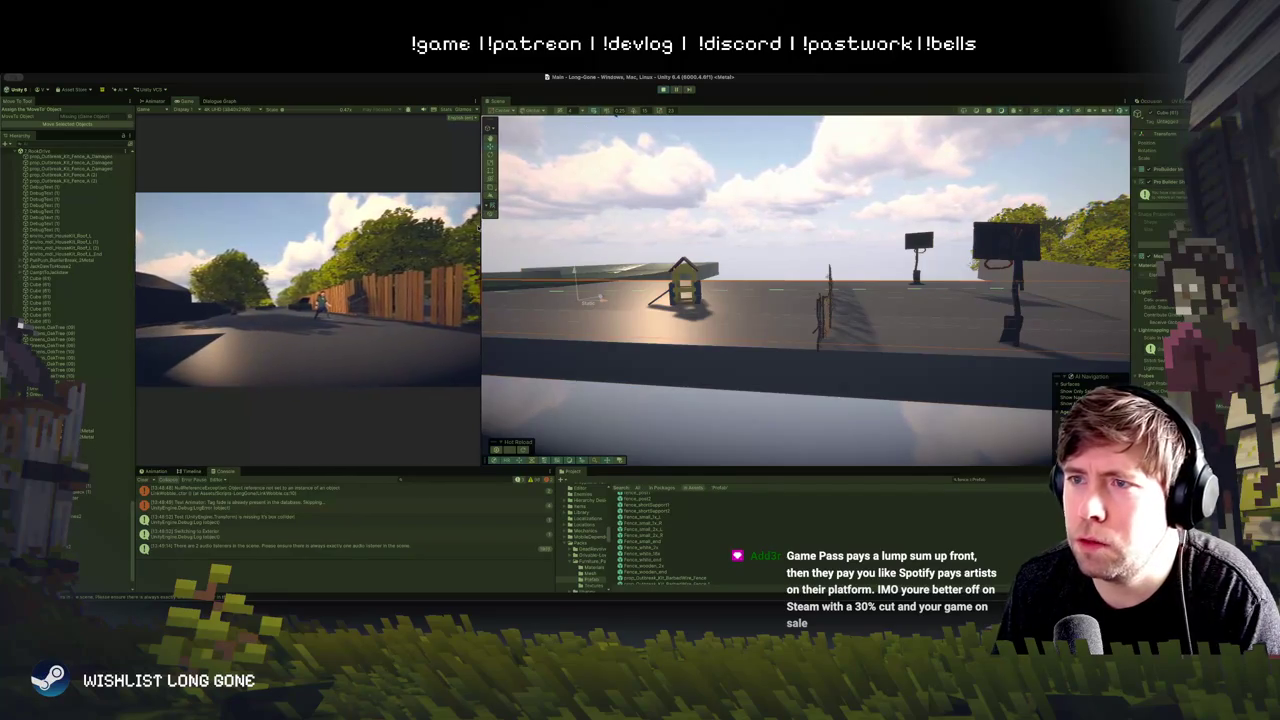
pyautogui.moveTo(482, 226); pyautogui.dragTo(864, 226)
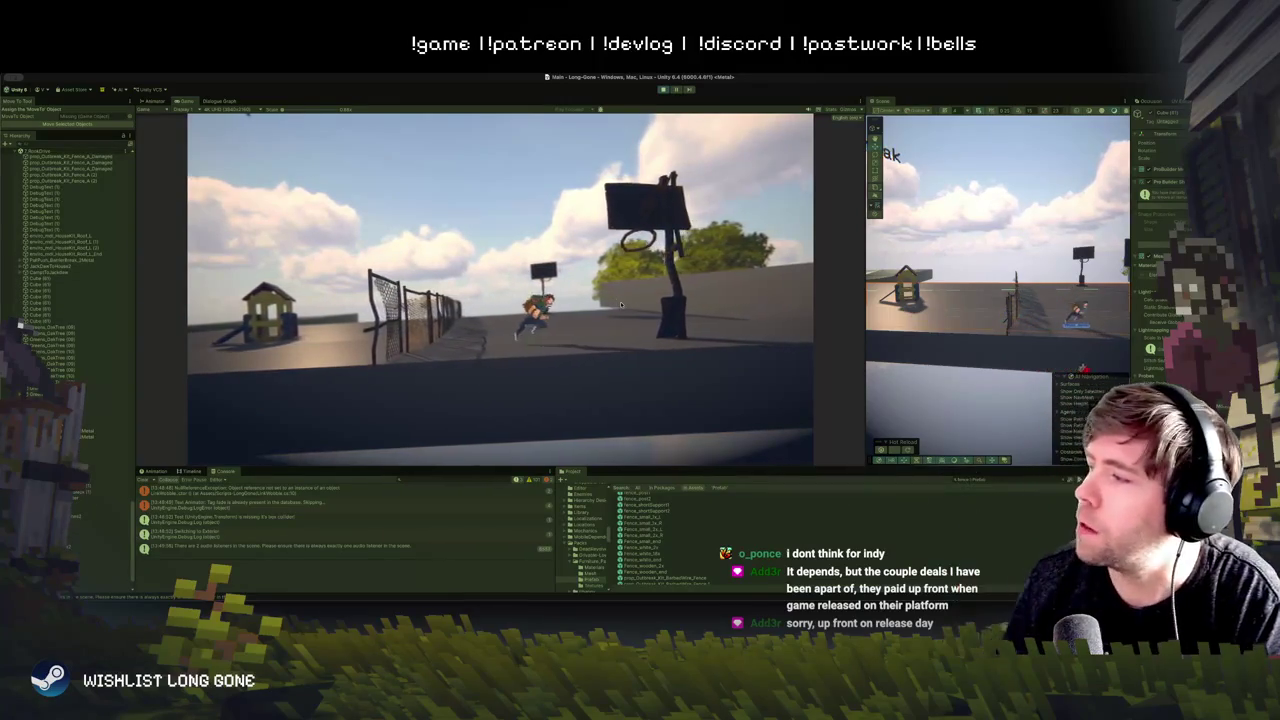
pyautogui.click(665, 91)
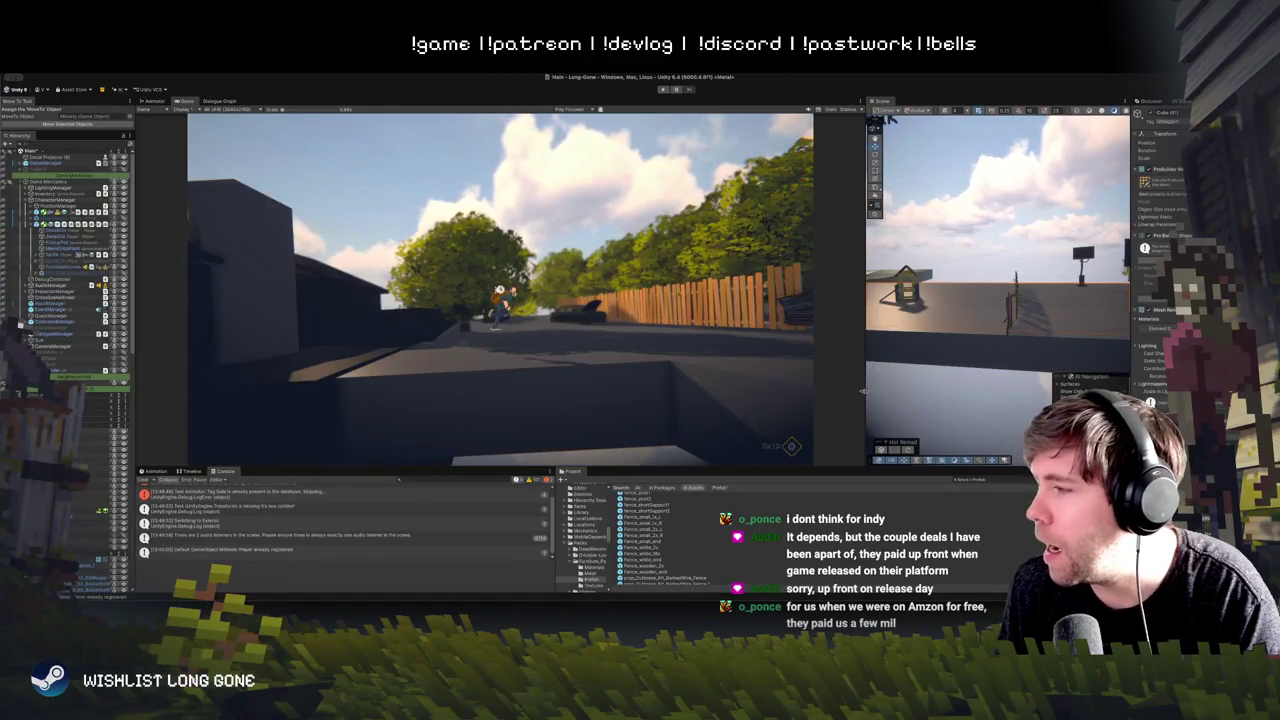
pyautogui.moveTo(1000, 330)
pyautogui.mouseDown()
pyautogui.moveTo(1046, 347)
pyautogui.moveTo(1000, 340)
pyautogui.moveTo(1008, 323)
pyautogui.mouseUp()
pyautogui.click(995, 345)
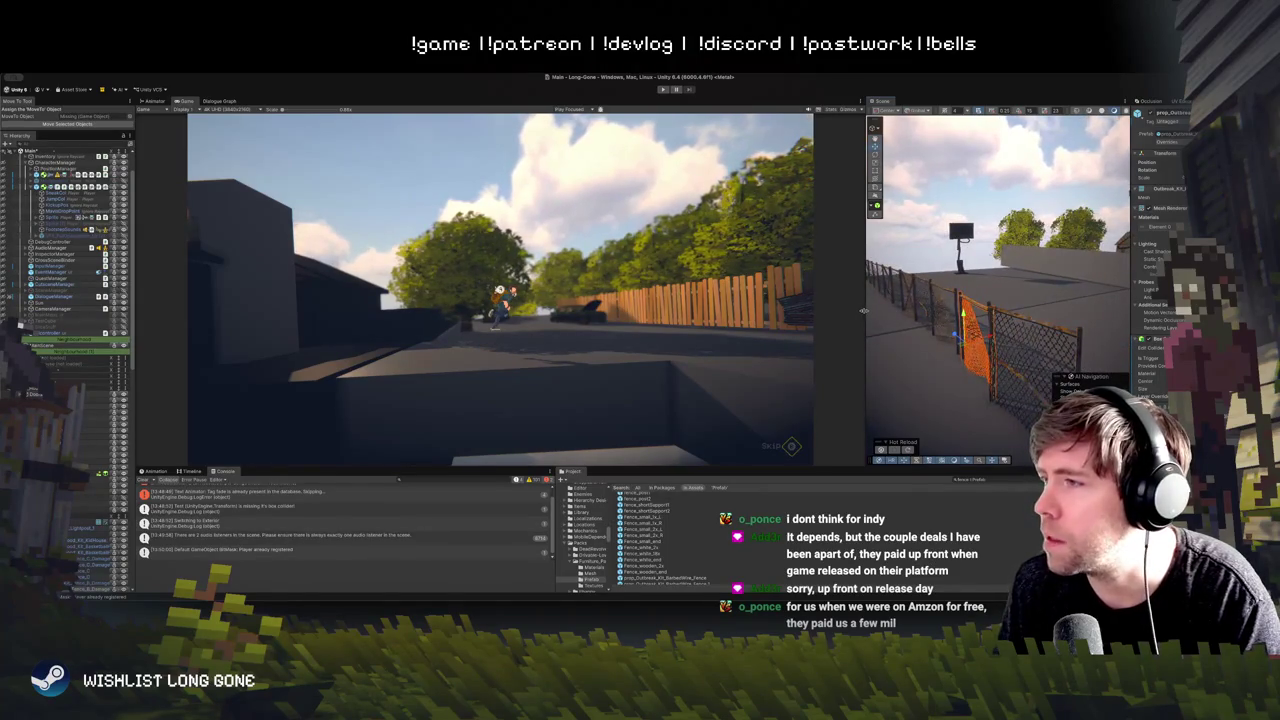
# Step: Widen the Scene view and frame a fence panel, then the grey wall
pyautogui.moveTo(865, 280); pyautogui.dragTo(533, 280)
pyautogui.press('f')
pyautogui.click(790, 270)
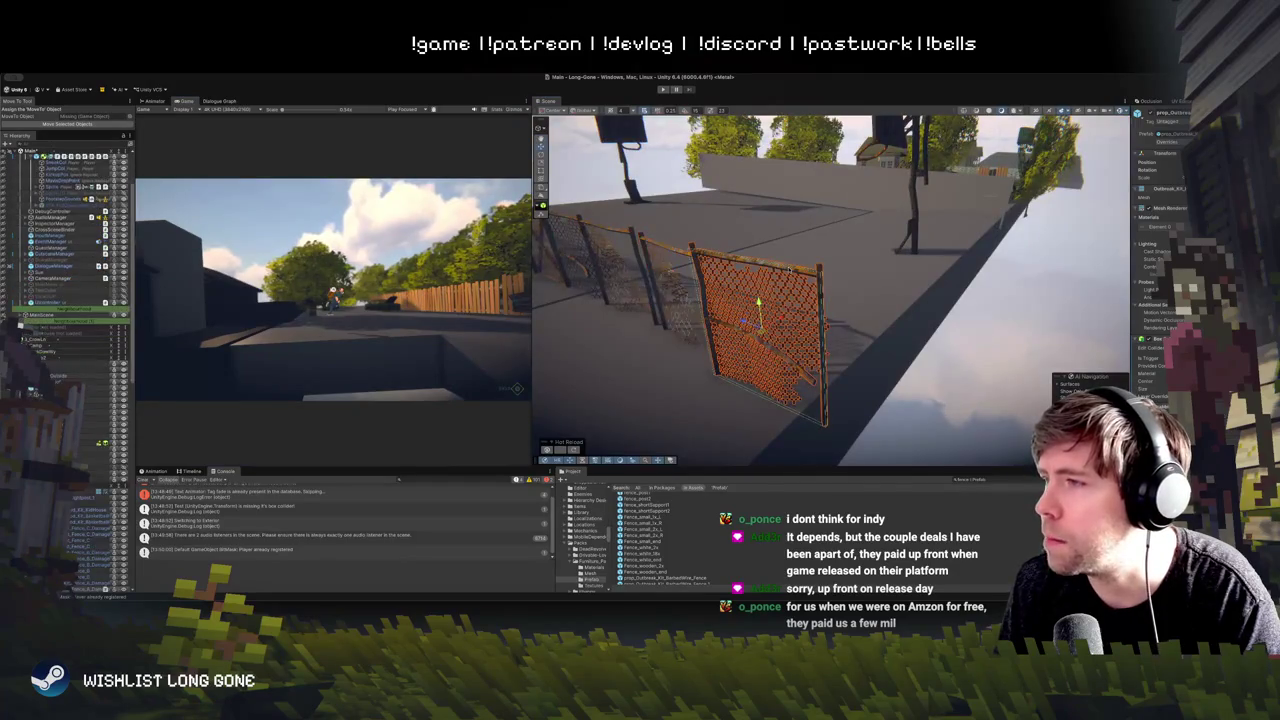
pyautogui.moveTo(661, 247); pyautogui.dragTo(797, 332)
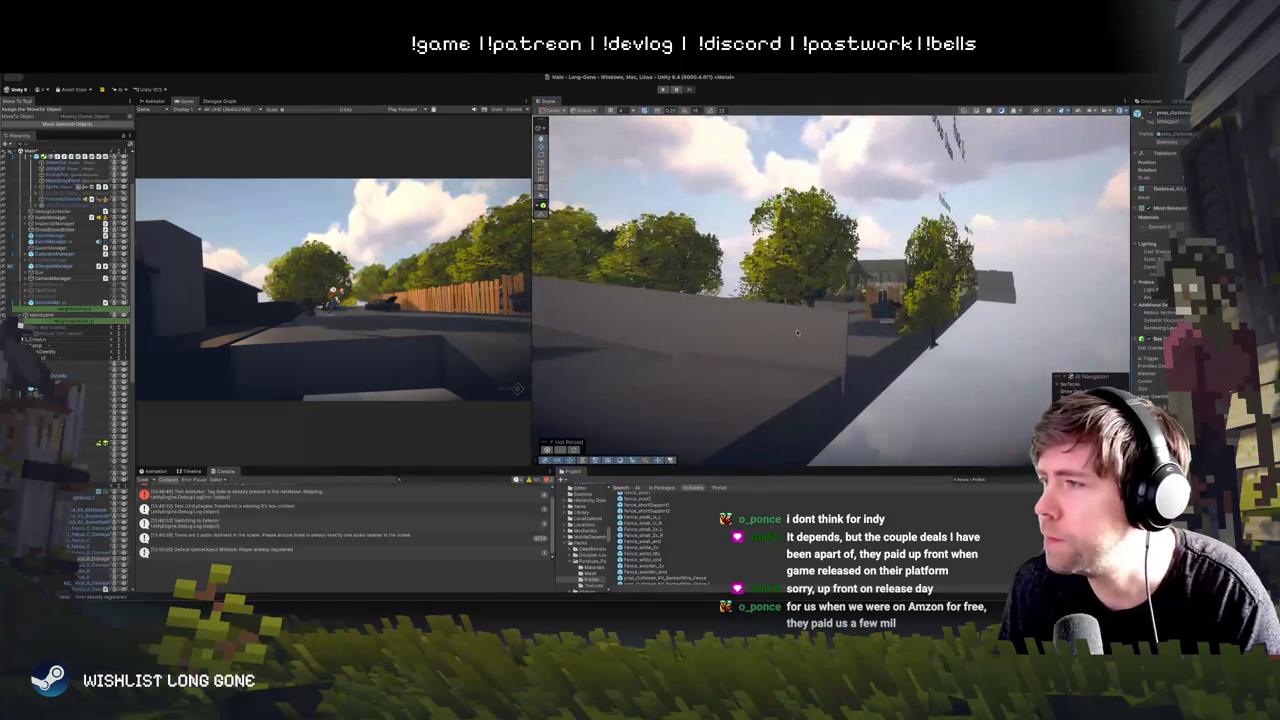
pyautogui.click(797, 332)
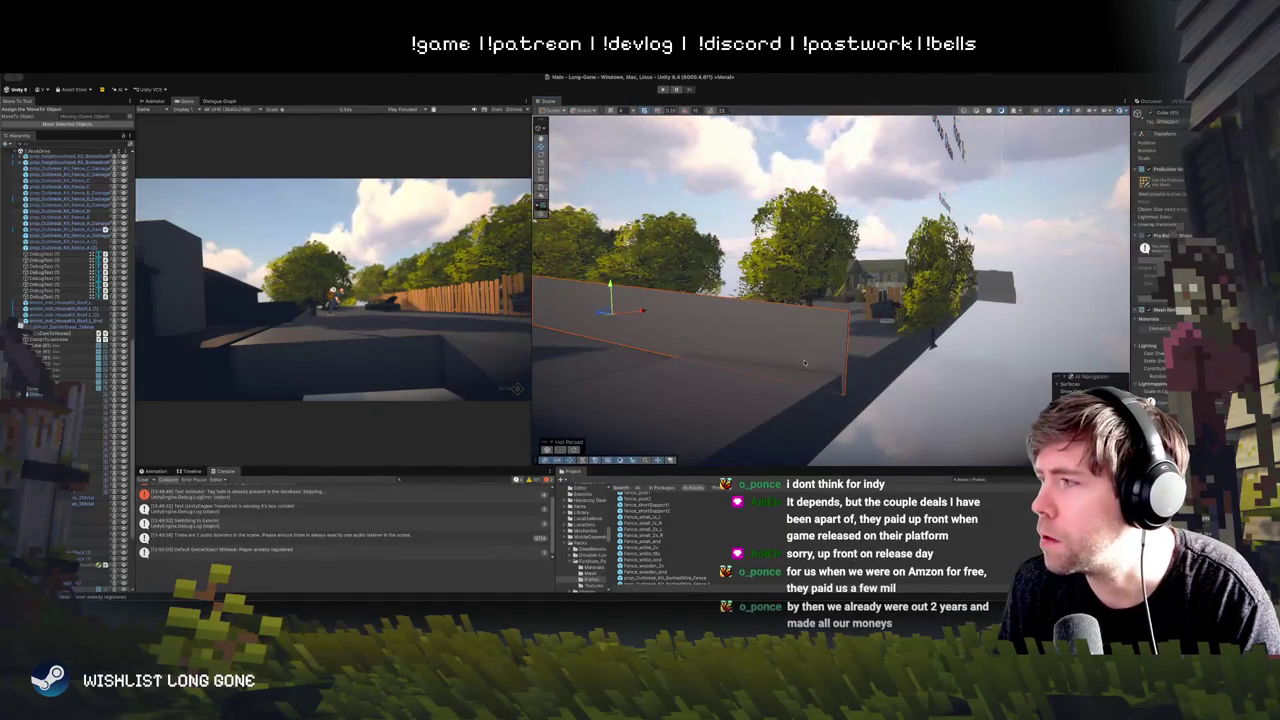
pyautogui.press('f')
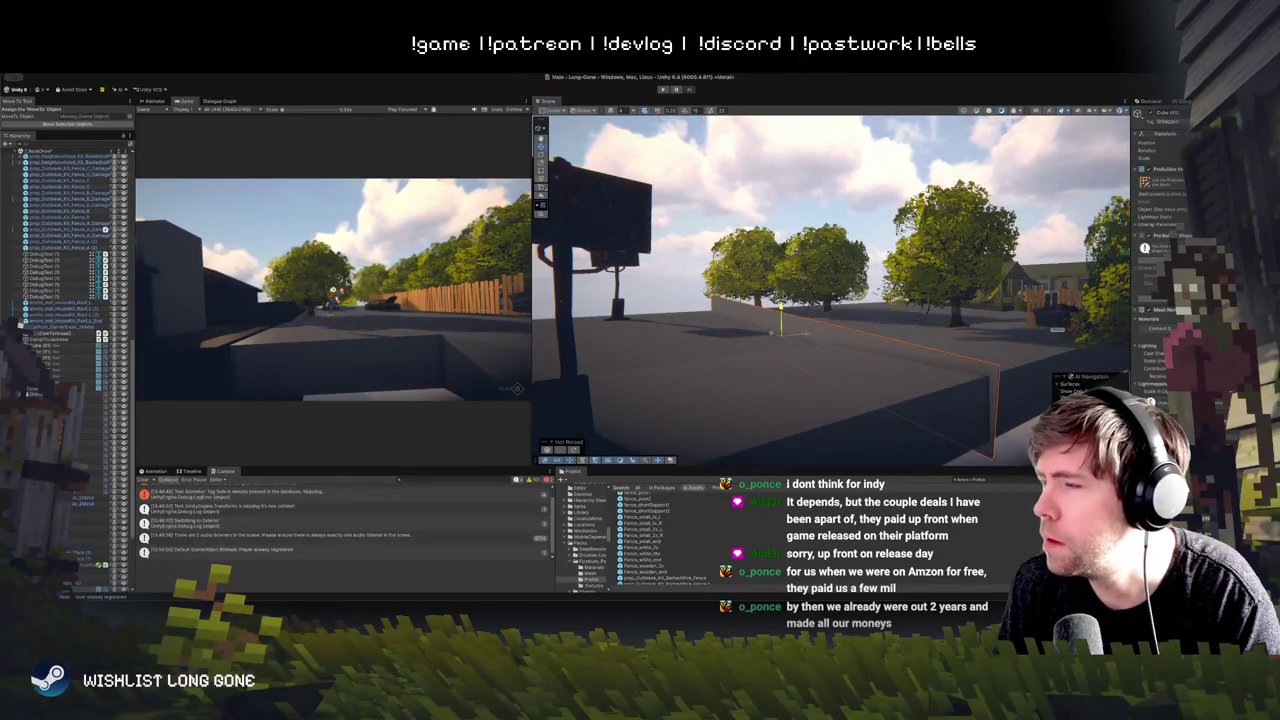
# Step: Look over the post, the panel beside the gate and the grey wall toward the court fence
pyautogui.moveTo(786, 280)
pyautogui.mouseDown()
pyautogui.moveTo(700, 297)
pyautogui.moveTo(815, 295)
pyautogui.moveTo(828, 263)
pyautogui.mouseUp()
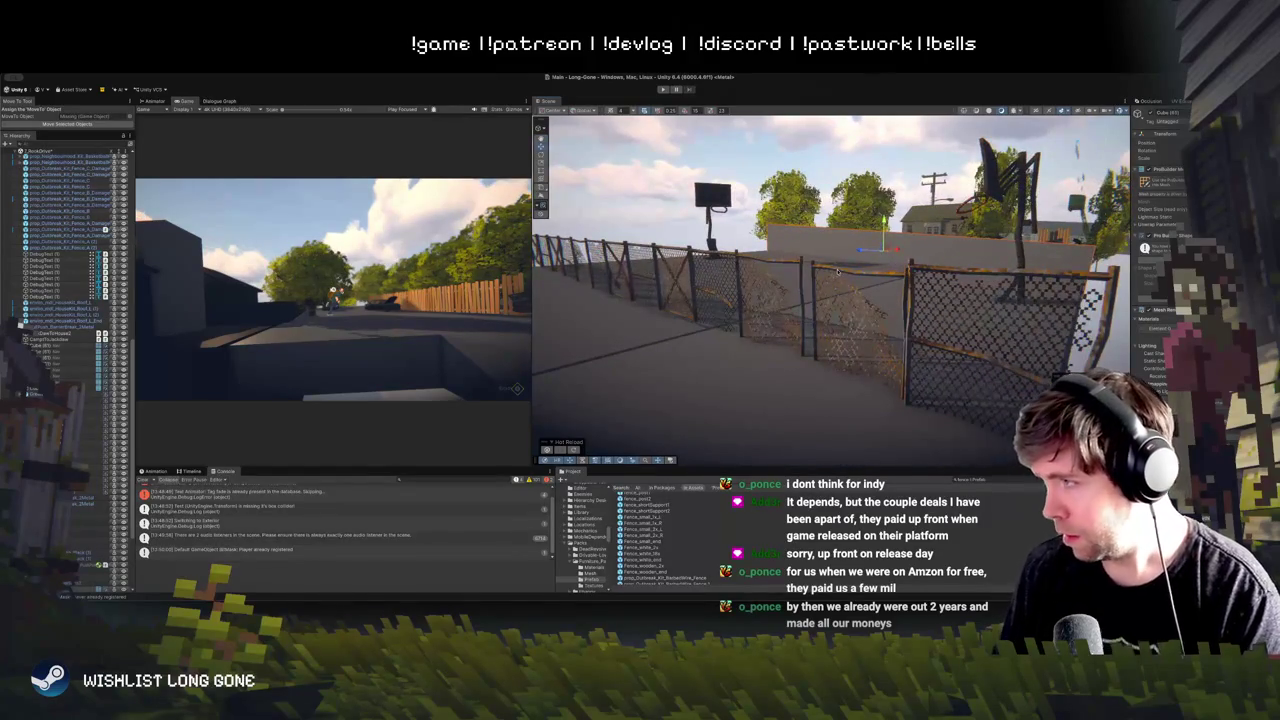
pyautogui.click(838, 270)
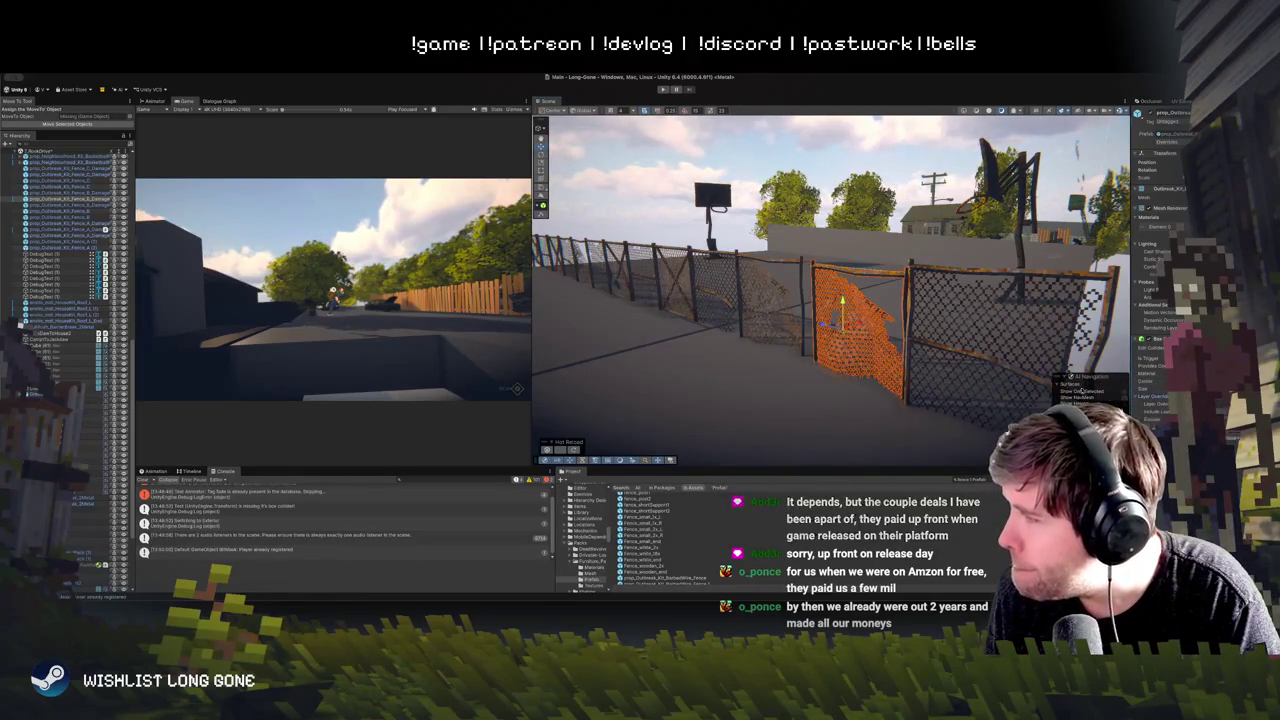
pyautogui.moveTo(885, 320)
pyautogui.mouseDown()
pyautogui.moveTo(902, 335)
pyautogui.moveTo(805, 357)
pyautogui.mouseUp()
pyautogui.click(805, 357)
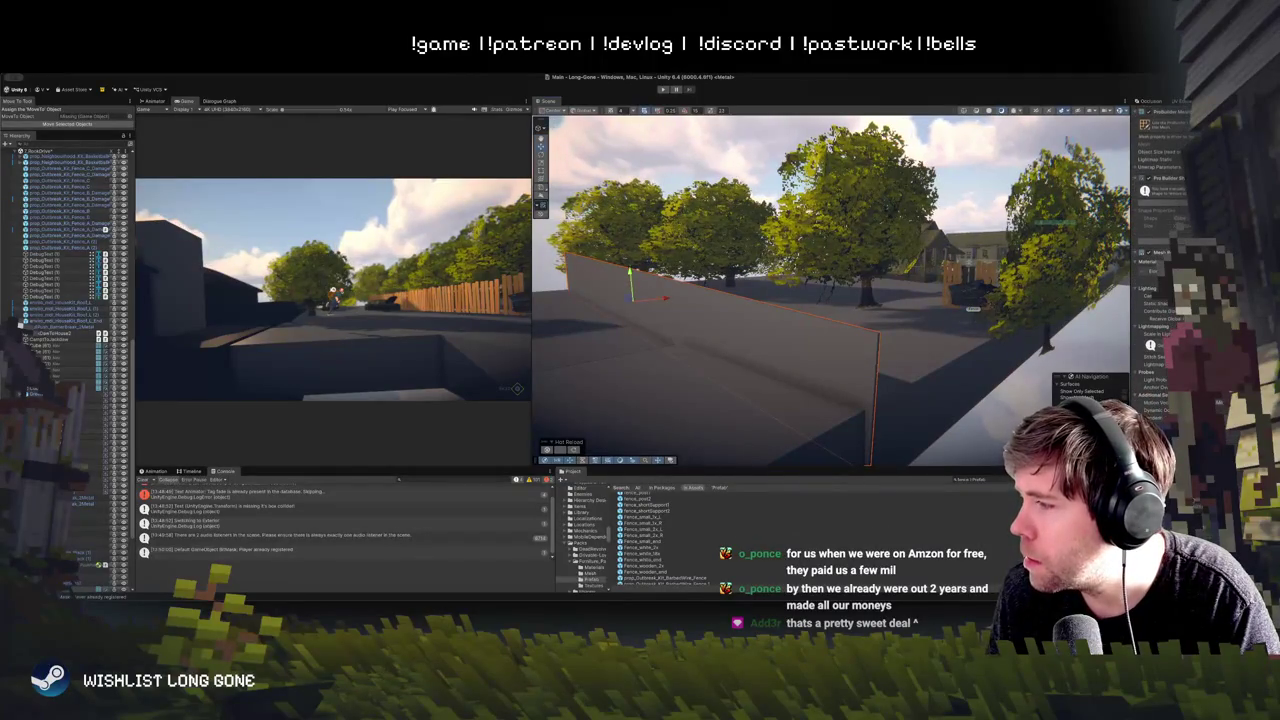
pyautogui.scroll(-3, 801, 366)
pyautogui.moveTo(801, 366); pyautogui.dragTo(890, 343)
# Step: Select the orange chain-link panel and rotate it into line with the fence row
pyautogui.click(891, 314)
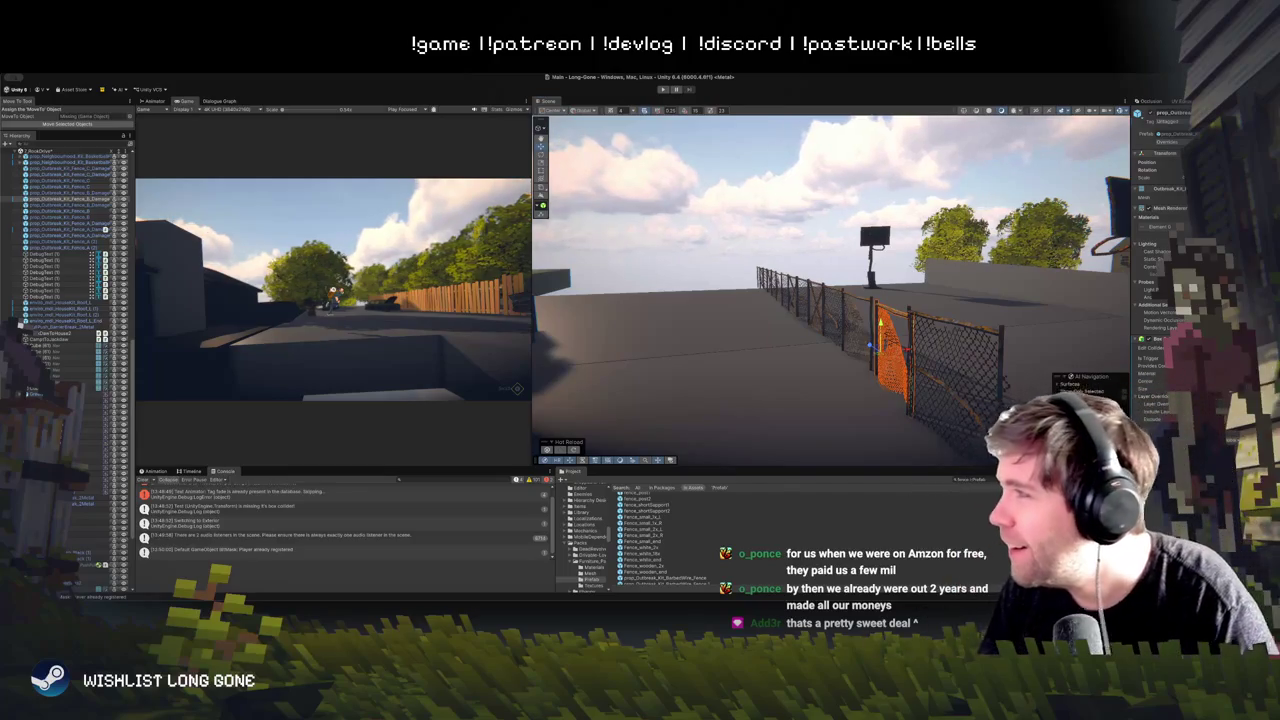
pyautogui.hotkey('ctrl', 'z')
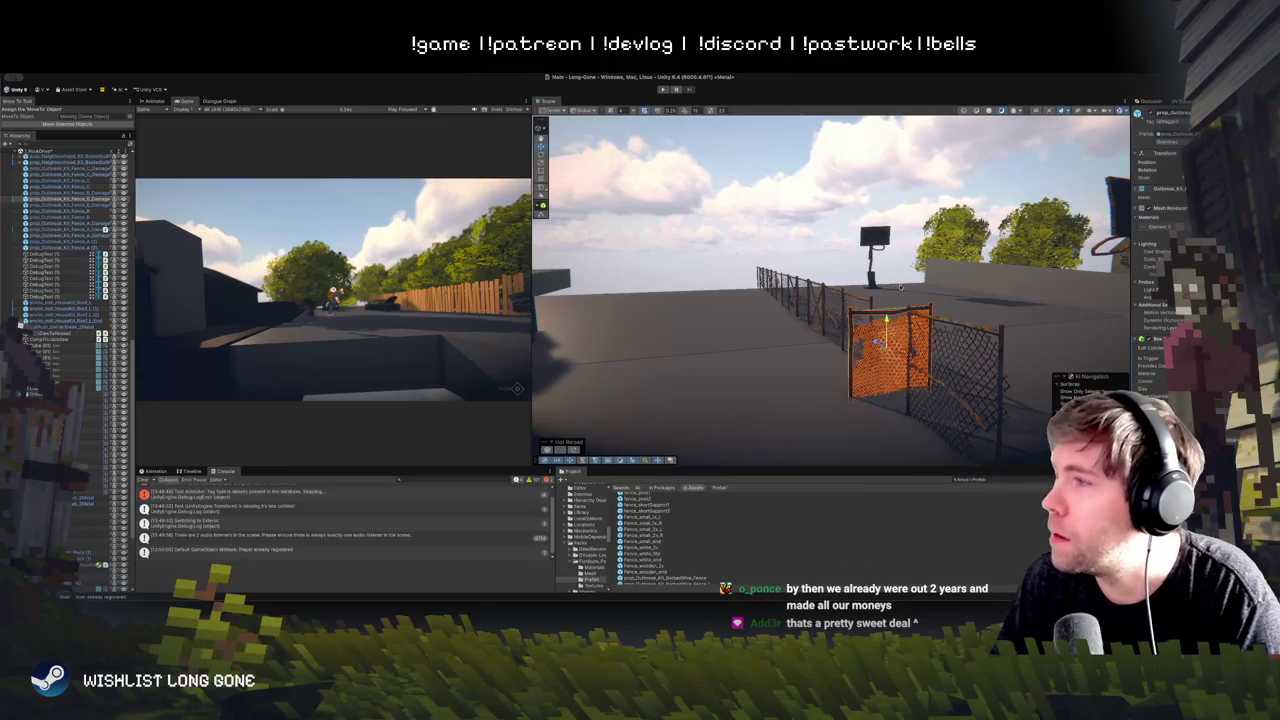
pyautogui.press('e')
pyautogui.moveTo(880, 345)
pyautogui.mouseDown()
pyautogui.moveTo(795, 362)
pyautogui.moveTo(855, 335)
pyautogui.moveTo(930, 345)
pyautogui.moveTo(890, 347)
pyautogui.moveTo(855, 401)
pyautogui.moveTo(947, 352)
pyautogui.mouseUp()
pyautogui.press('w')
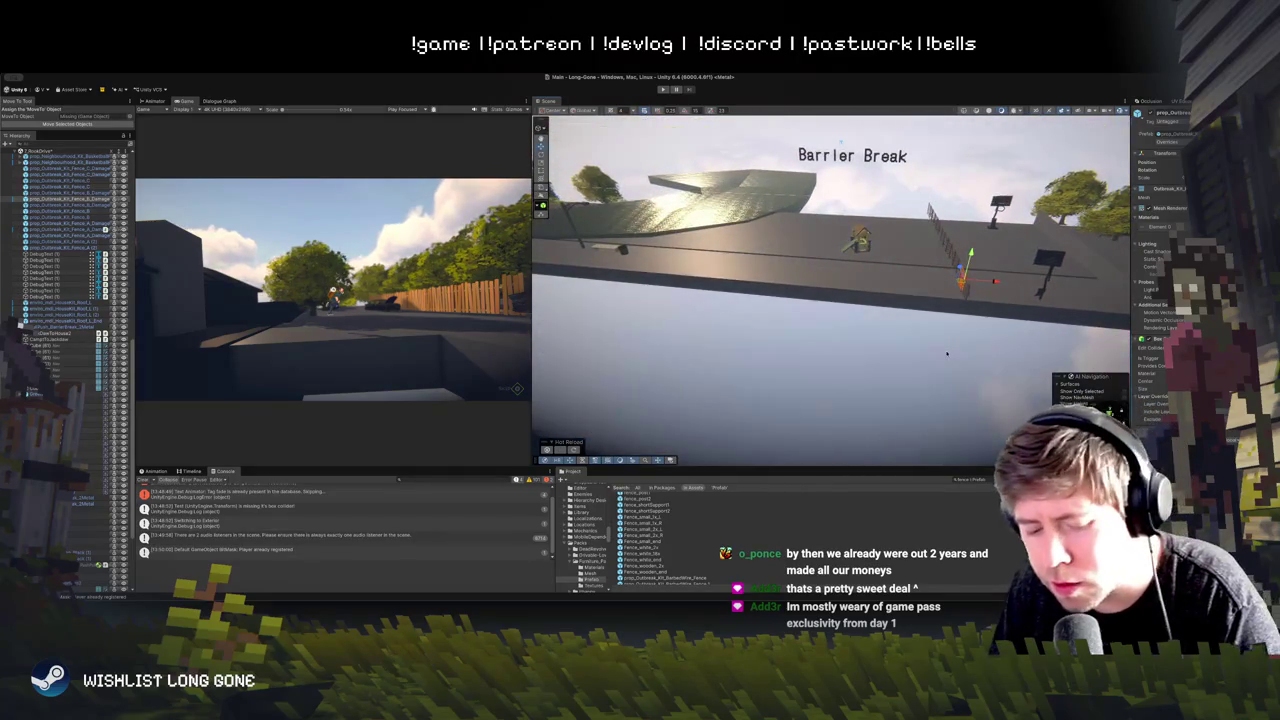
pyautogui.moveTo(1005, 281)
pyautogui.mouseDown()
pyautogui.moveTo(719, 318)
pyautogui.moveTo(932, 290)
pyautogui.mouseUp()
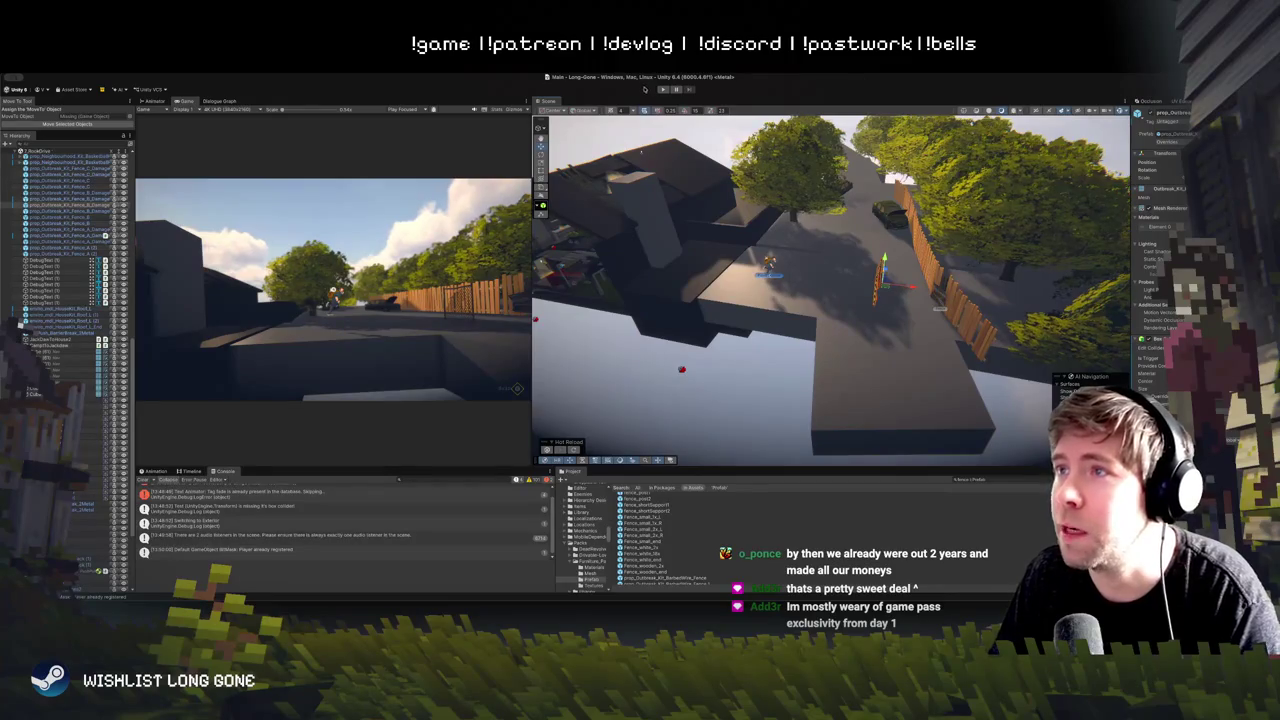
# Step: Shift the orange fence gate slightly right, then orbit and fly around the level
pyautogui.hotkey('ctrl', 'p')
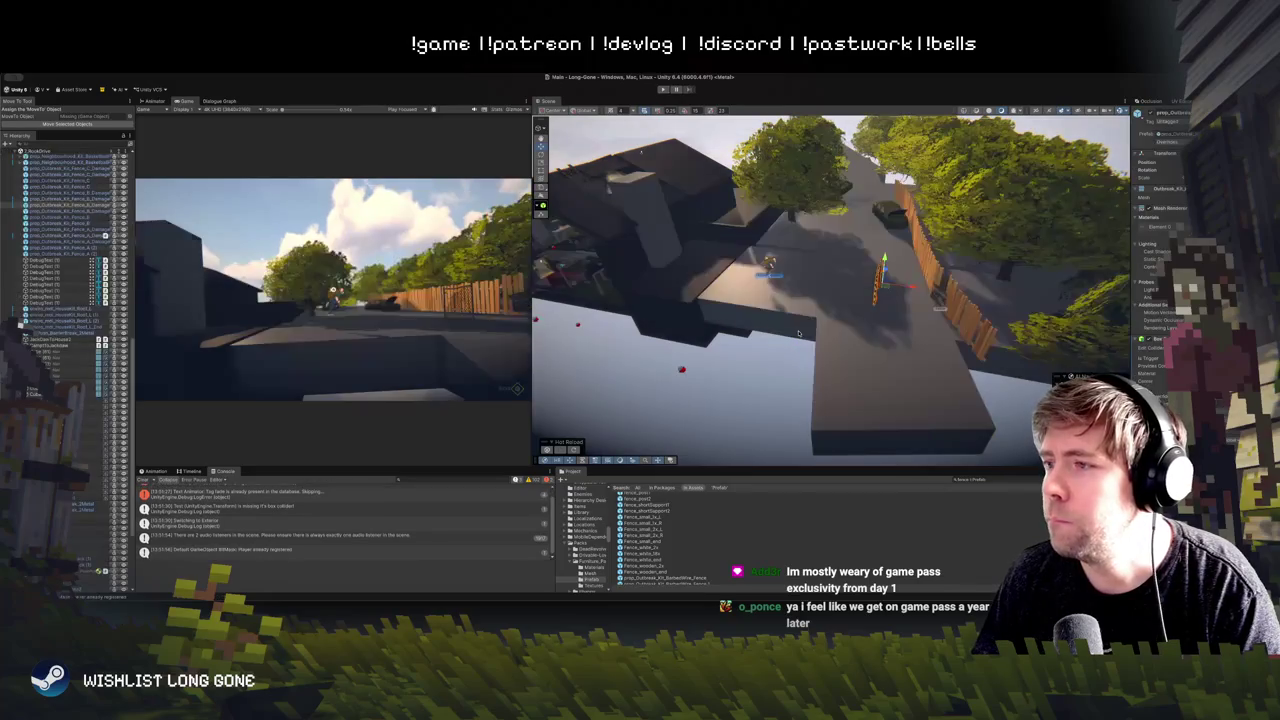
pyautogui.moveTo(800, 320); pyautogui.dragTo(888, 325)
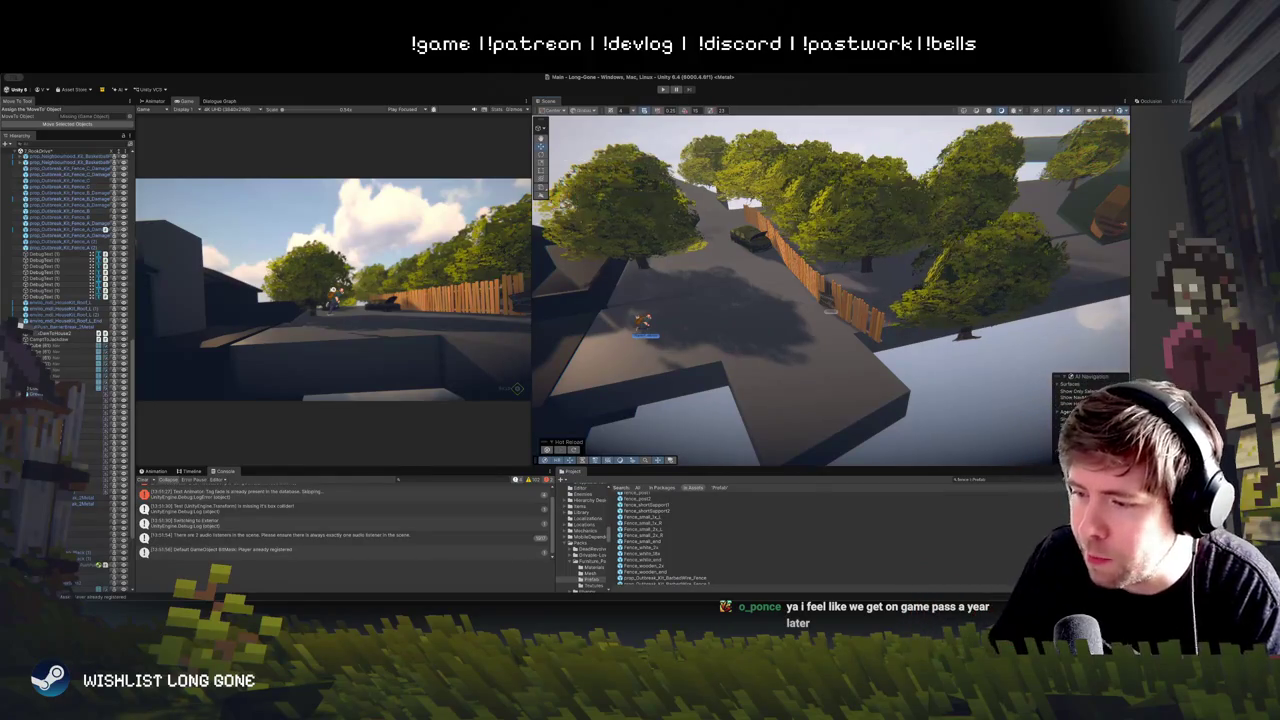
pyautogui.moveTo(1034, 297); pyautogui.dragTo(1025, 237)
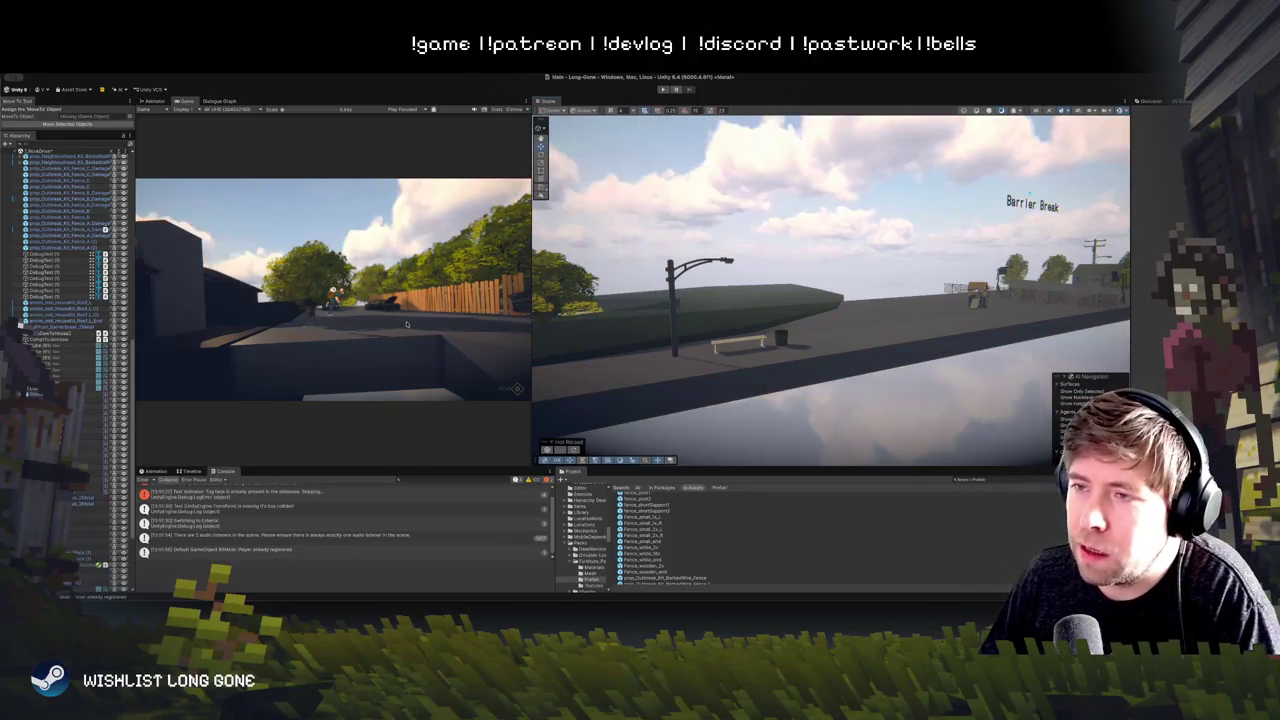
# Step: Widen the Game view, fly the Scene camera toward the playground, then widen the Scene view again
pyautogui.moveTo(531, 332); pyautogui.dragTo(694, 334)
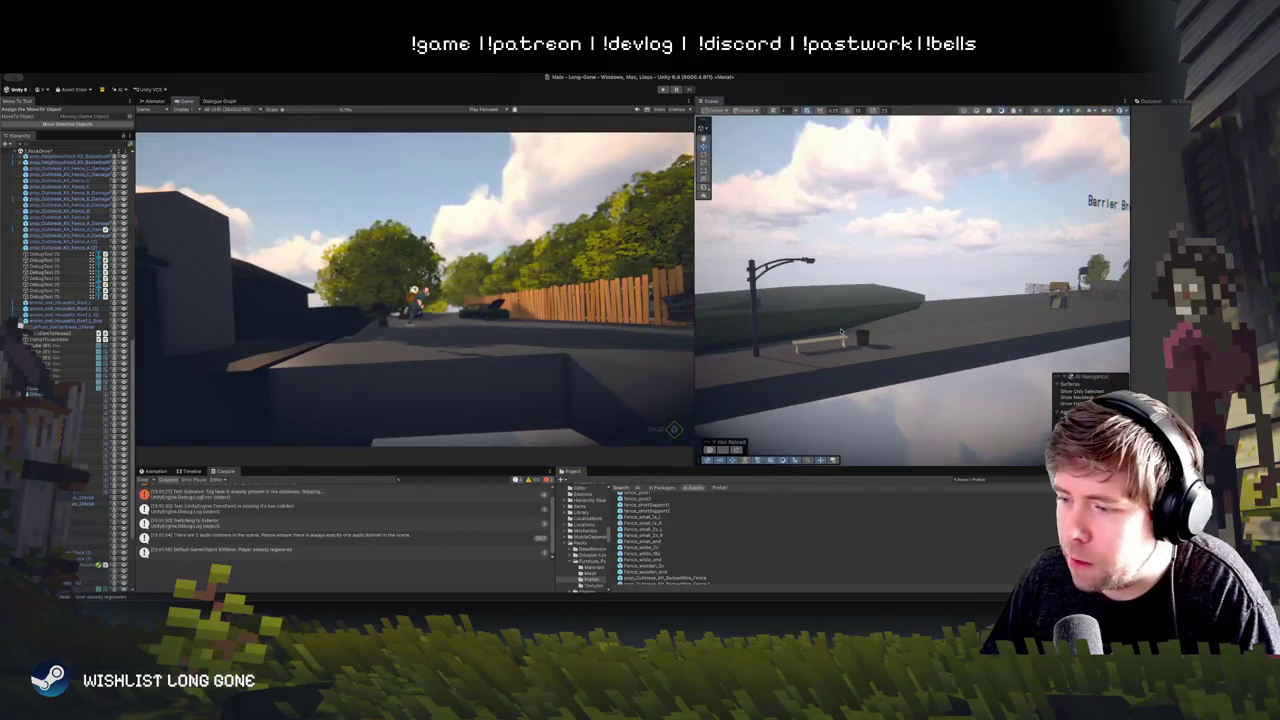
pyautogui.moveTo(840, 332)
pyautogui.mouseDown()
pyautogui.moveTo(838, 366)
pyautogui.moveTo(839, 322)
pyautogui.mouseUp()
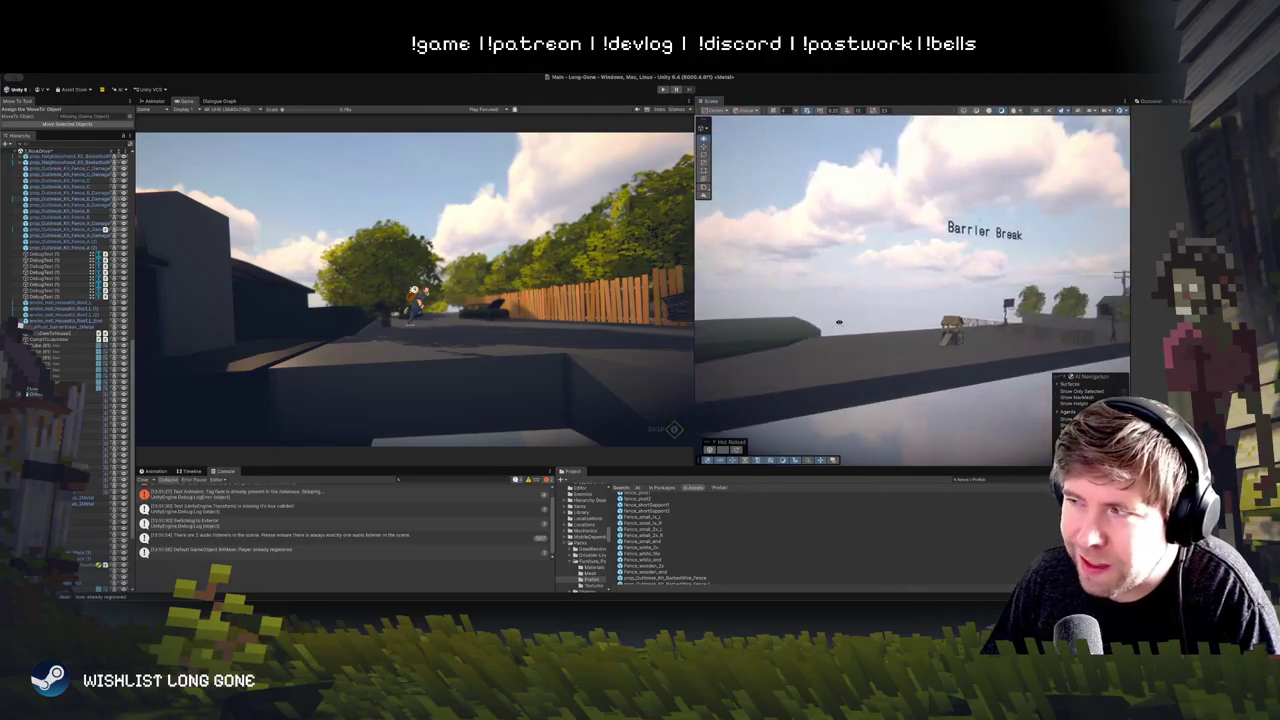
pyautogui.press('w')
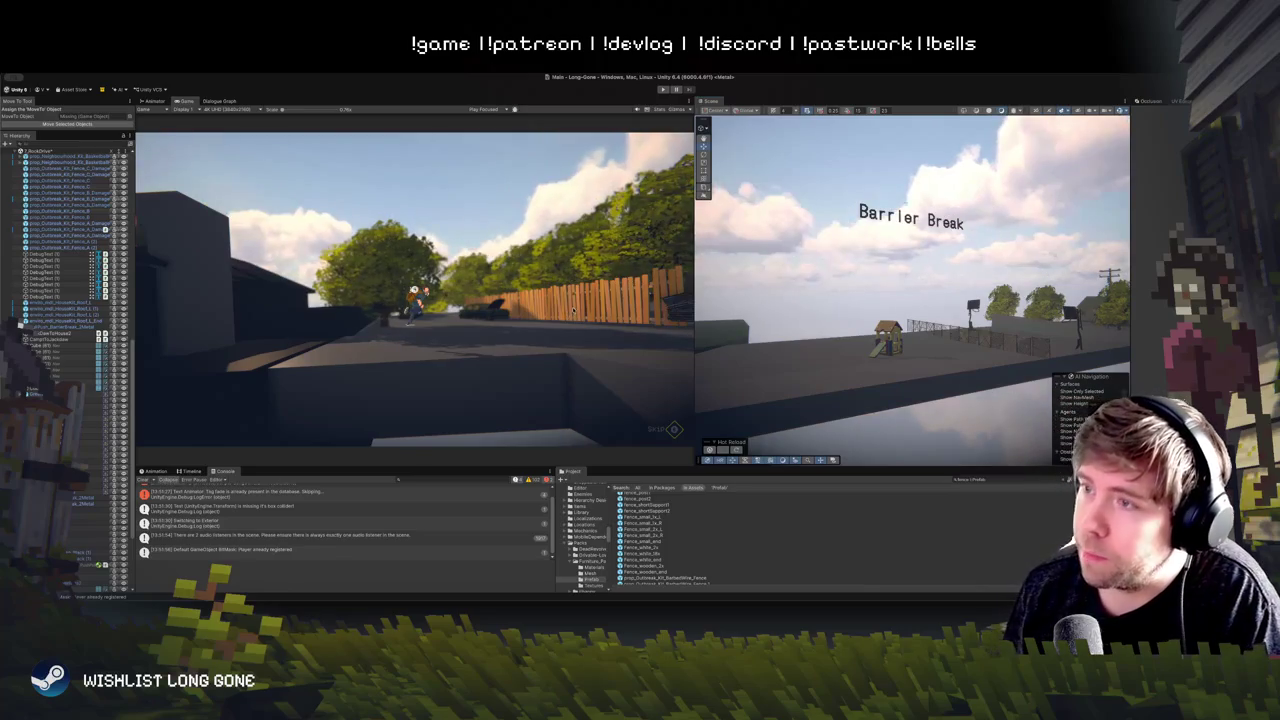
pyautogui.moveTo(694, 308); pyautogui.dragTo(585, 310)
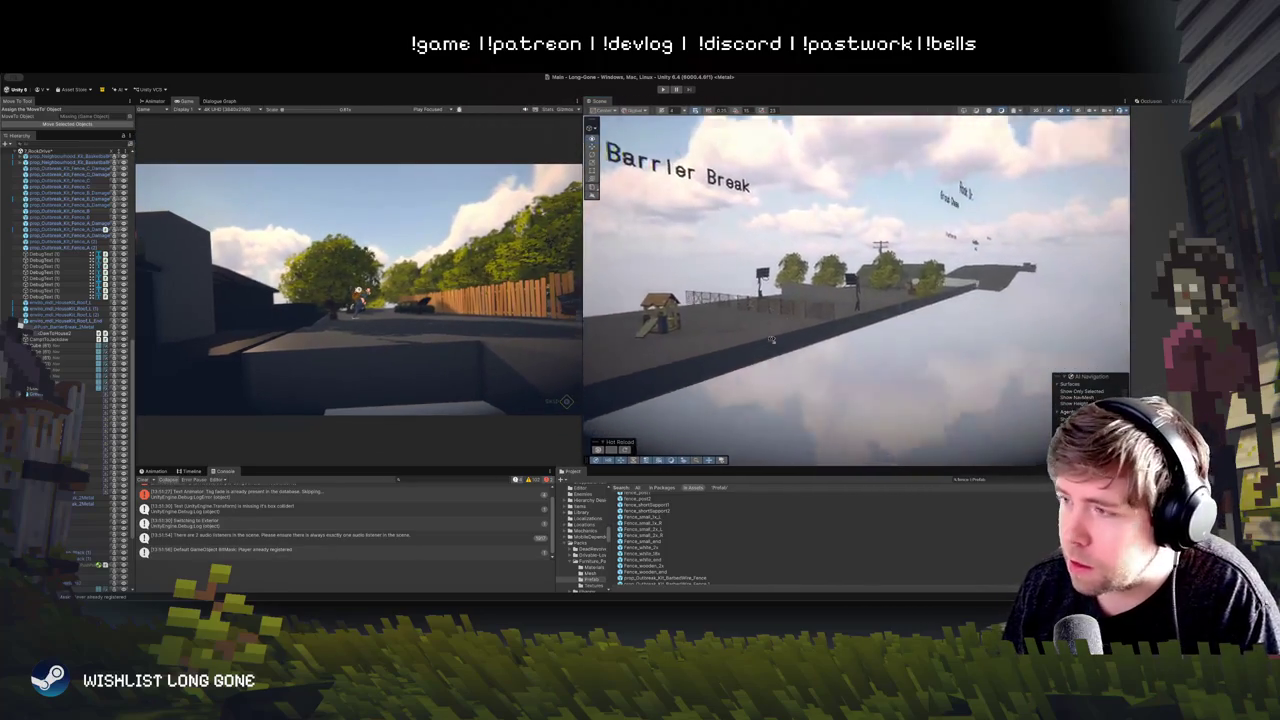
pyautogui.moveTo(754, 358)
pyautogui.mouseDown()
pyautogui.moveTo(655, 335)
pyautogui.moveTo(672, 340)
pyautogui.mouseUp()
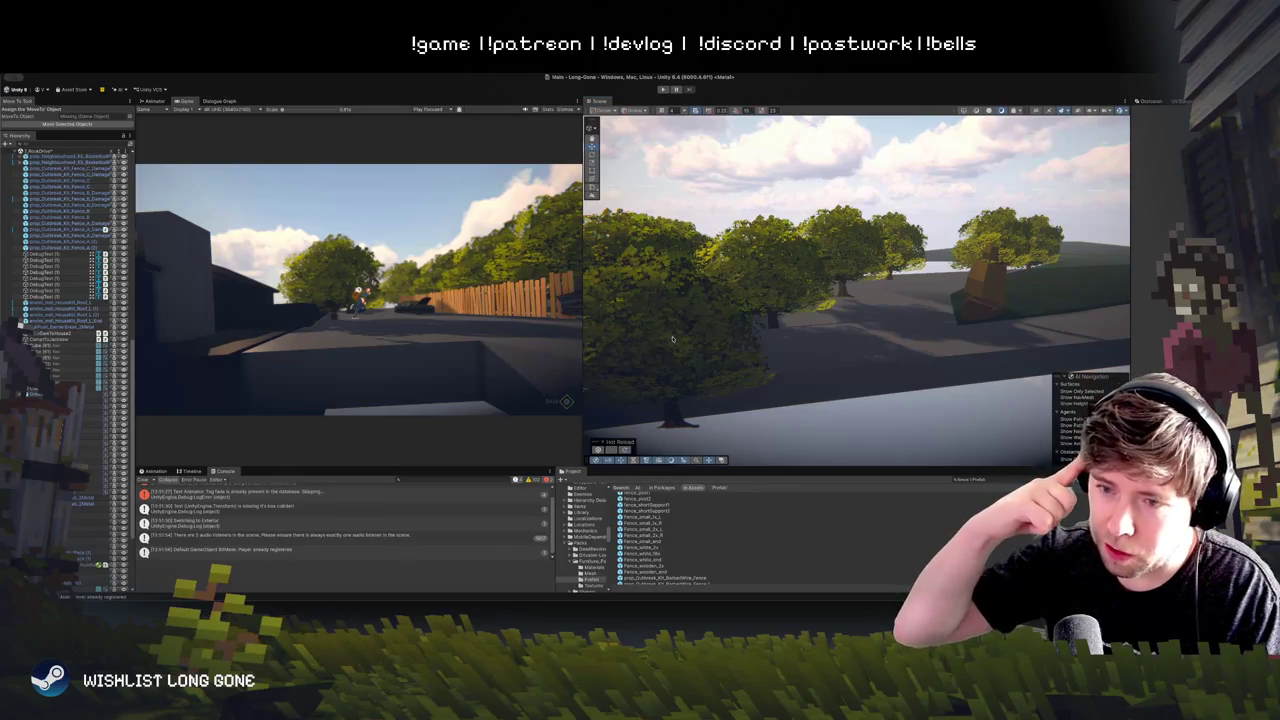
pyautogui.moveTo(673, 340)
pyautogui.mouseDown()
pyautogui.moveTo(774, 405)
pyautogui.moveTo(765, 362)
pyautogui.moveTo(812, 320)
pyautogui.mouseUp()
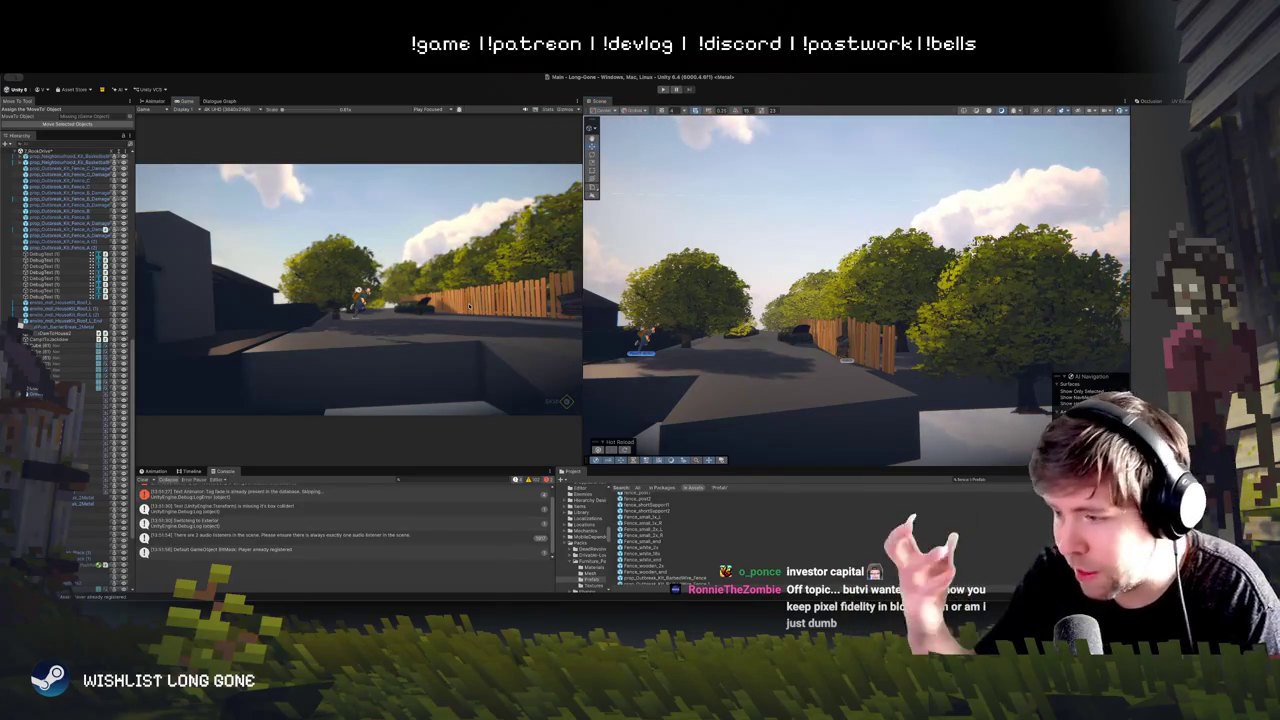
# Step: Enter Play mode from the toolbar and let the domain reload finish
pyautogui.click(662, 89)
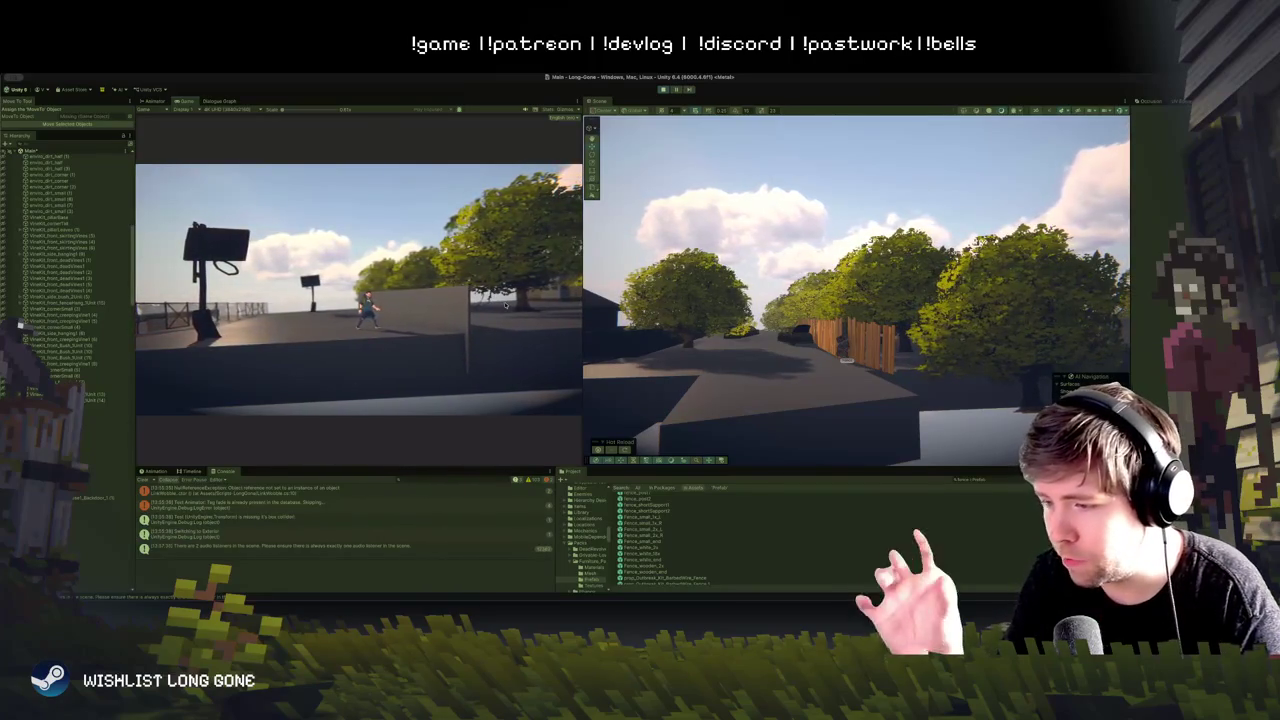
pyautogui.moveTo(728, 425)
pyautogui.mouseDown()
pyautogui.moveTo(806, 345)
pyautogui.moveTo(795, 332)
pyautogui.mouseUp()
pyautogui.click(822, 305)
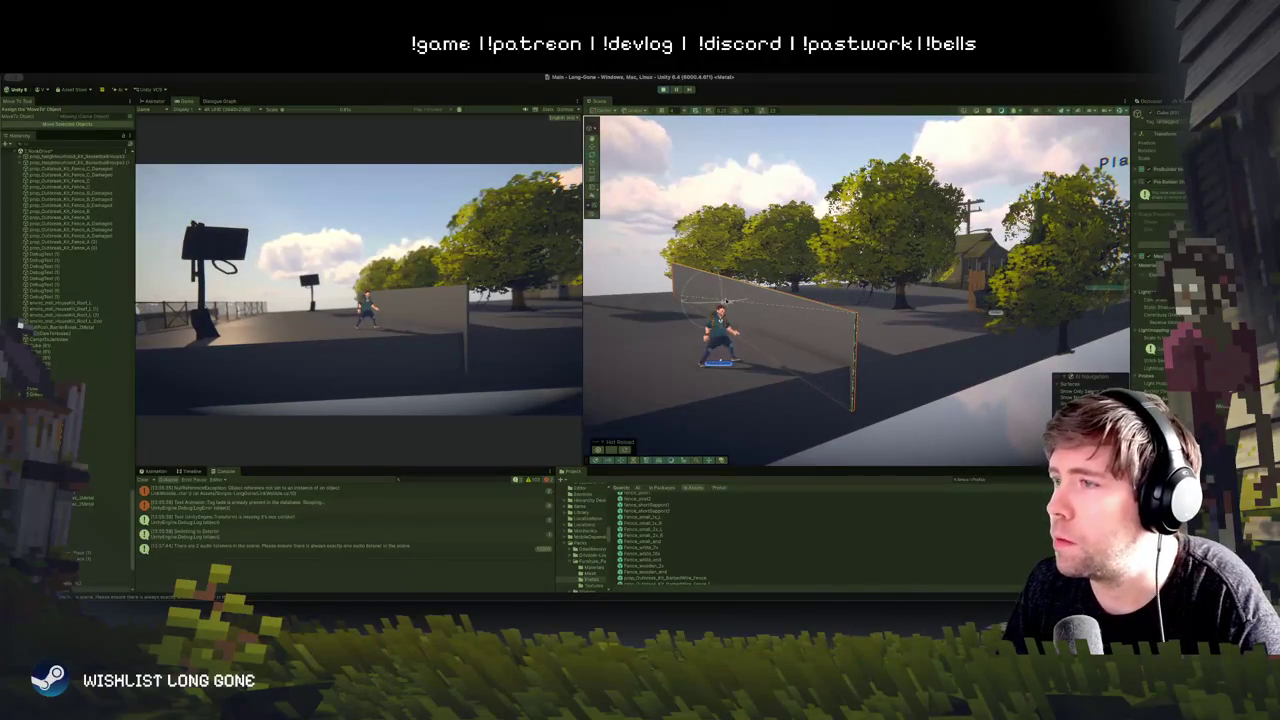
pyautogui.moveTo(699, 212); pyautogui.dragTo(1118, 197)
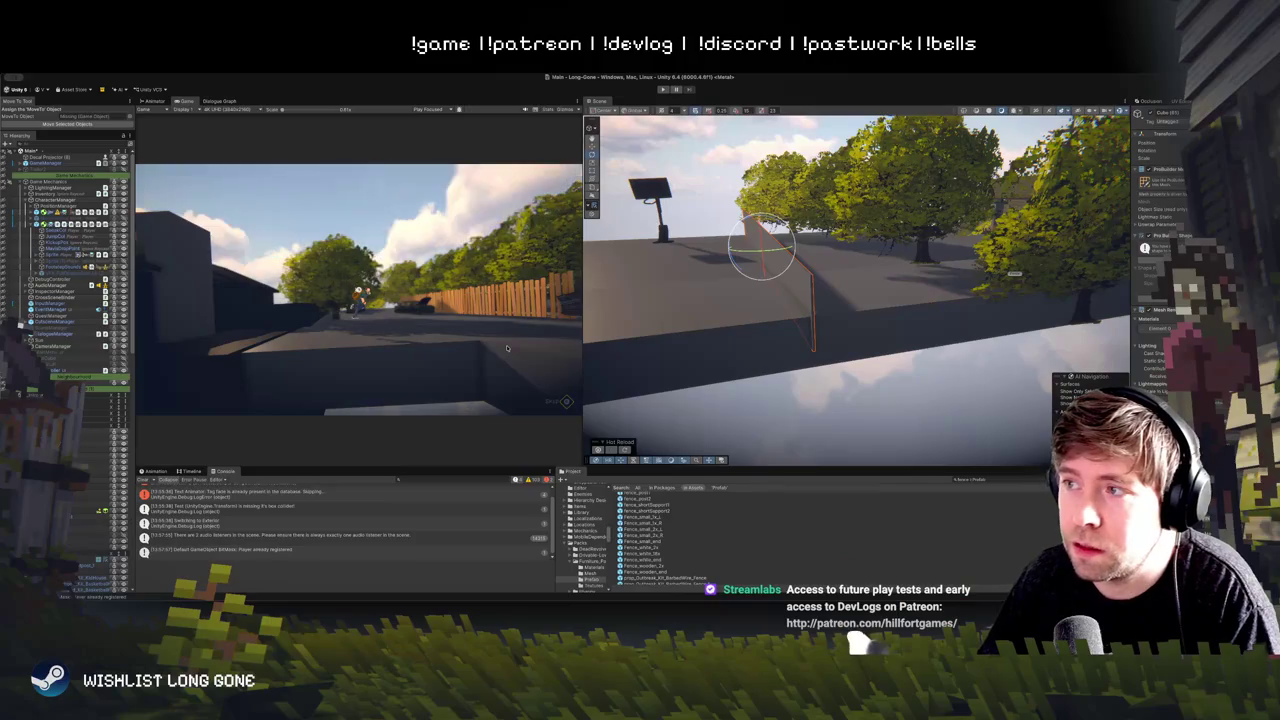
pyautogui.moveTo(762, 248); pyautogui.dragTo(764, 257)
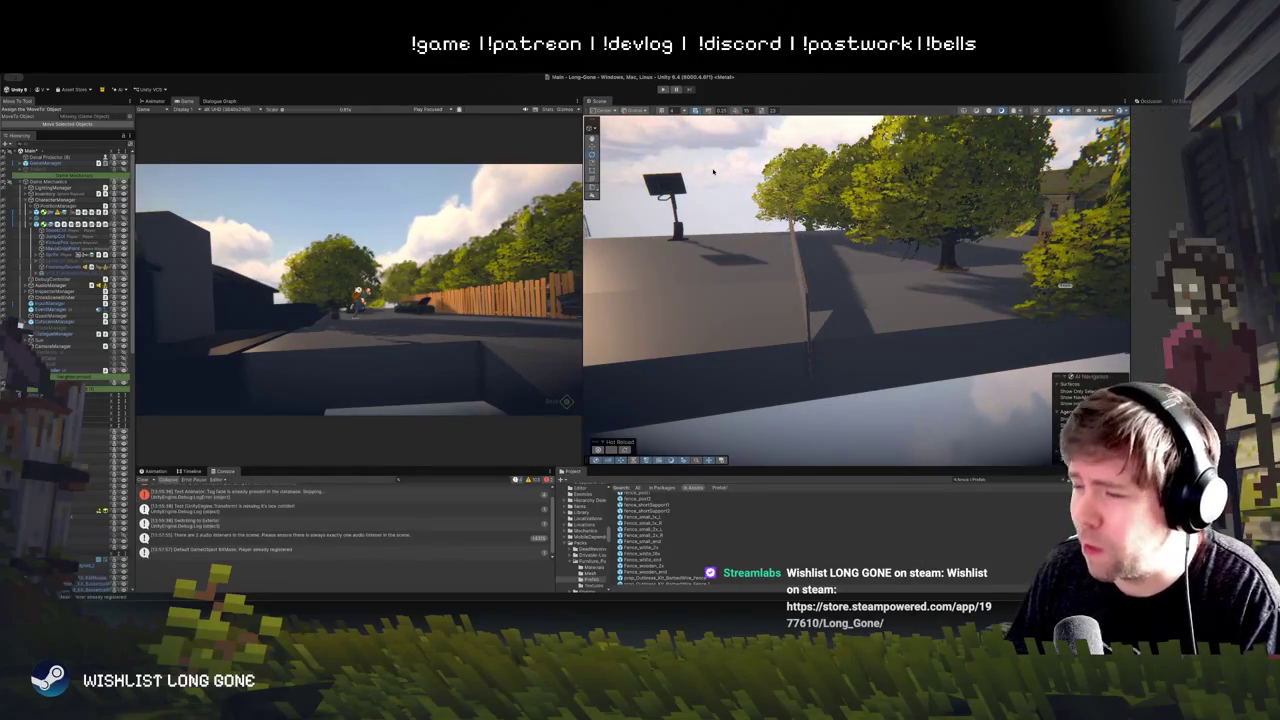
pyautogui.click(748, 241)
pyautogui.moveTo(748, 241); pyautogui.dragTo(793, 272)
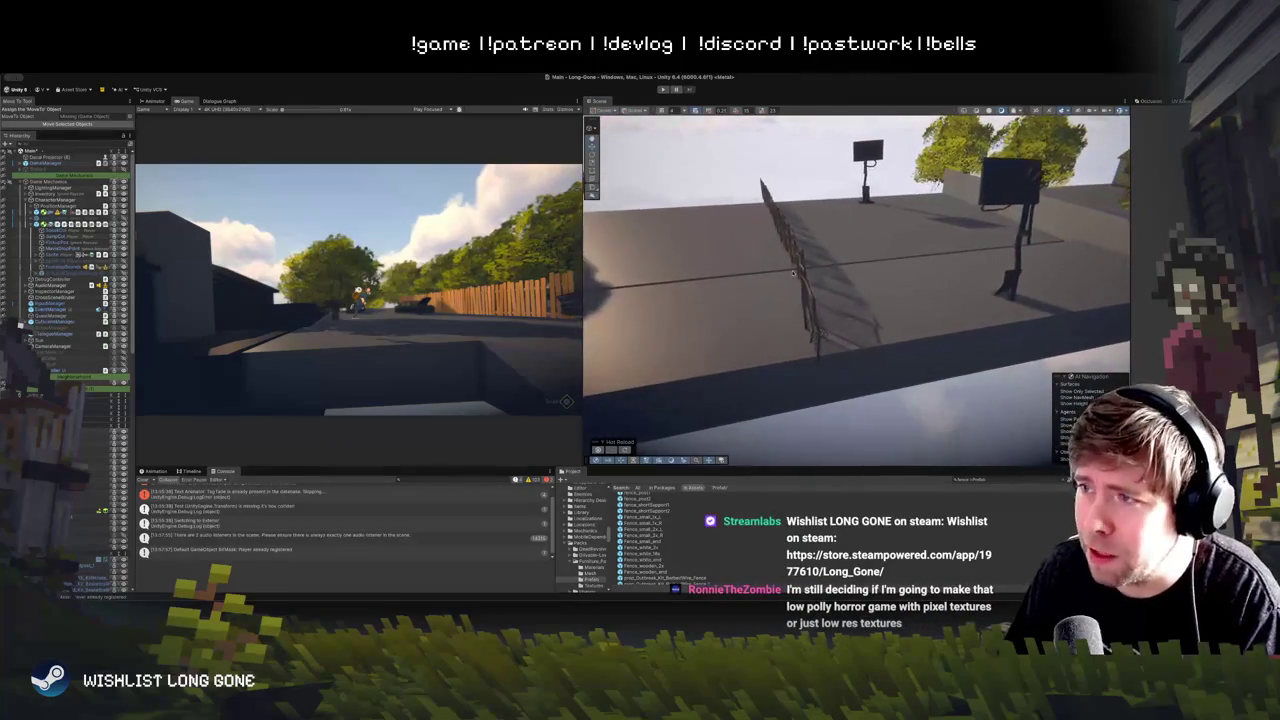
pyautogui.moveTo(710, 259)
pyautogui.mouseDown()
pyautogui.moveTo(777, 190)
pyautogui.moveTo(689, 186)
pyautogui.mouseUp()
pyautogui.hotkey('ctrl', 'p')
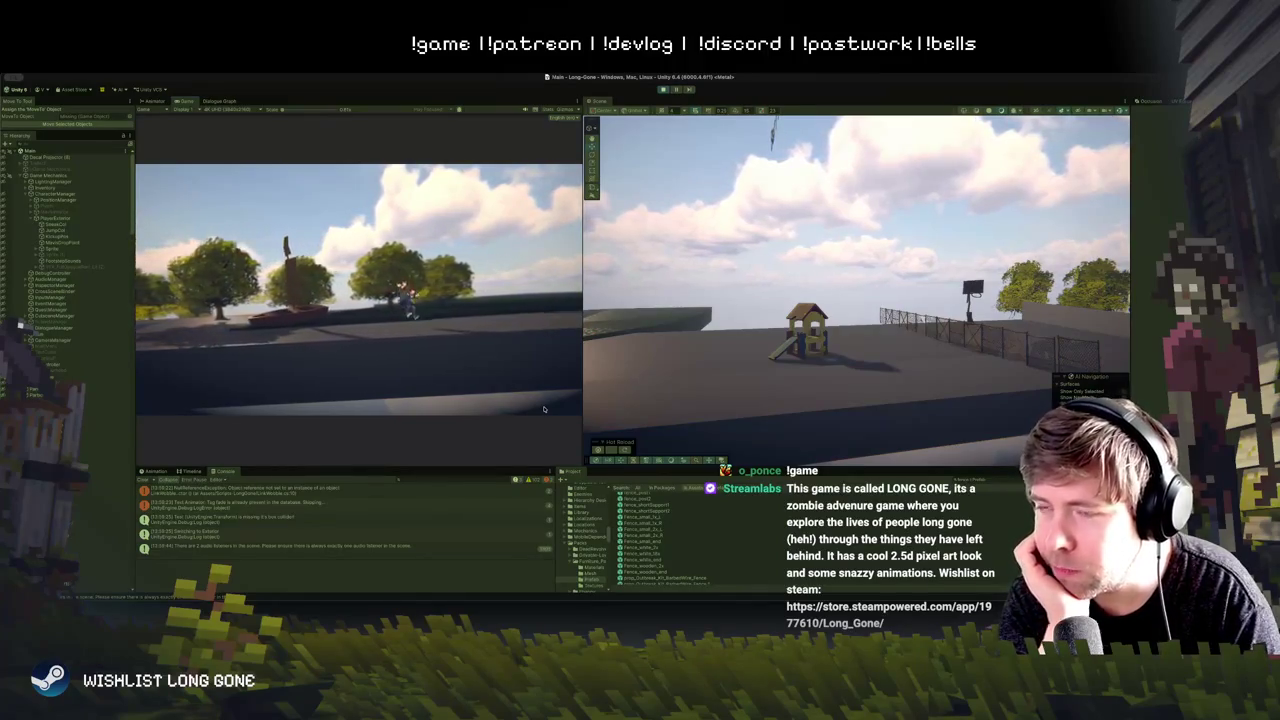
# Step: Make the Game view wider and taller for play-testing
pyautogui.moveTo(584, 316)
pyautogui.mouseDown()
pyautogui.moveTo(757, 330)
pyautogui.moveTo(780, 340)
pyautogui.moveTo(785, 400)
pyautogui.mouseUp()
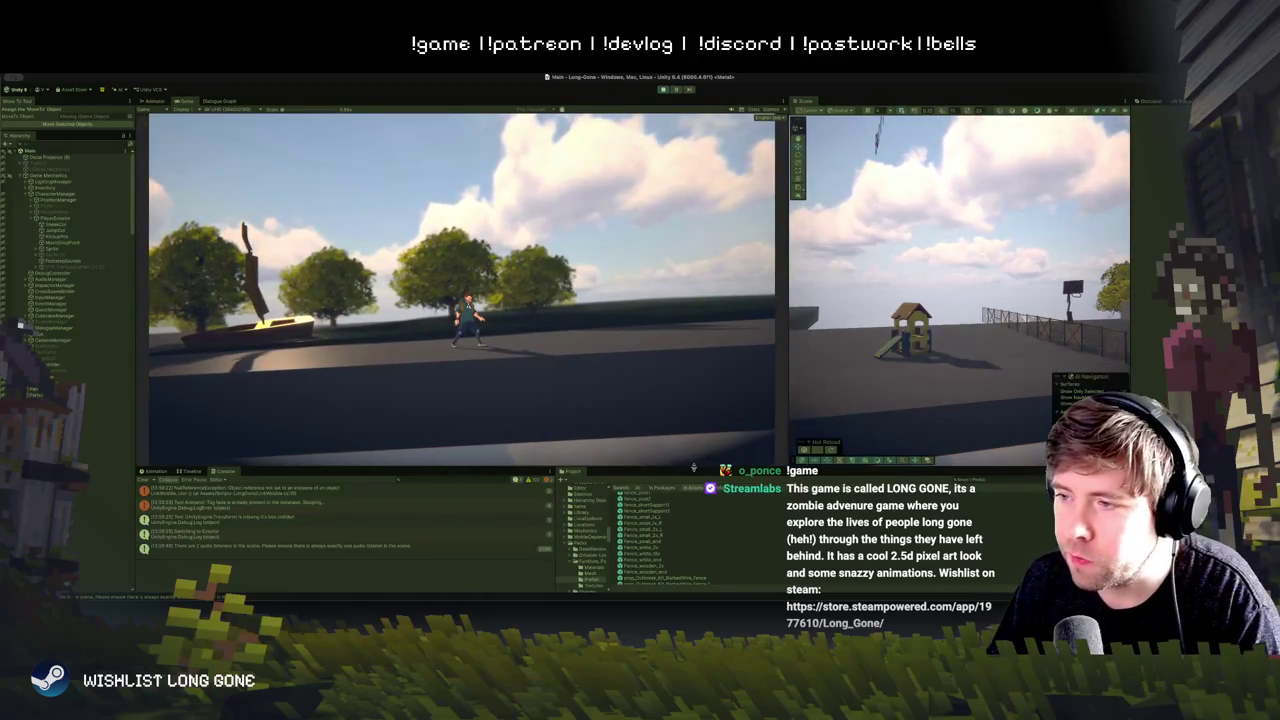
pyautogui.moveTo(694, 467); pyautogui.dragTo(694, 497)
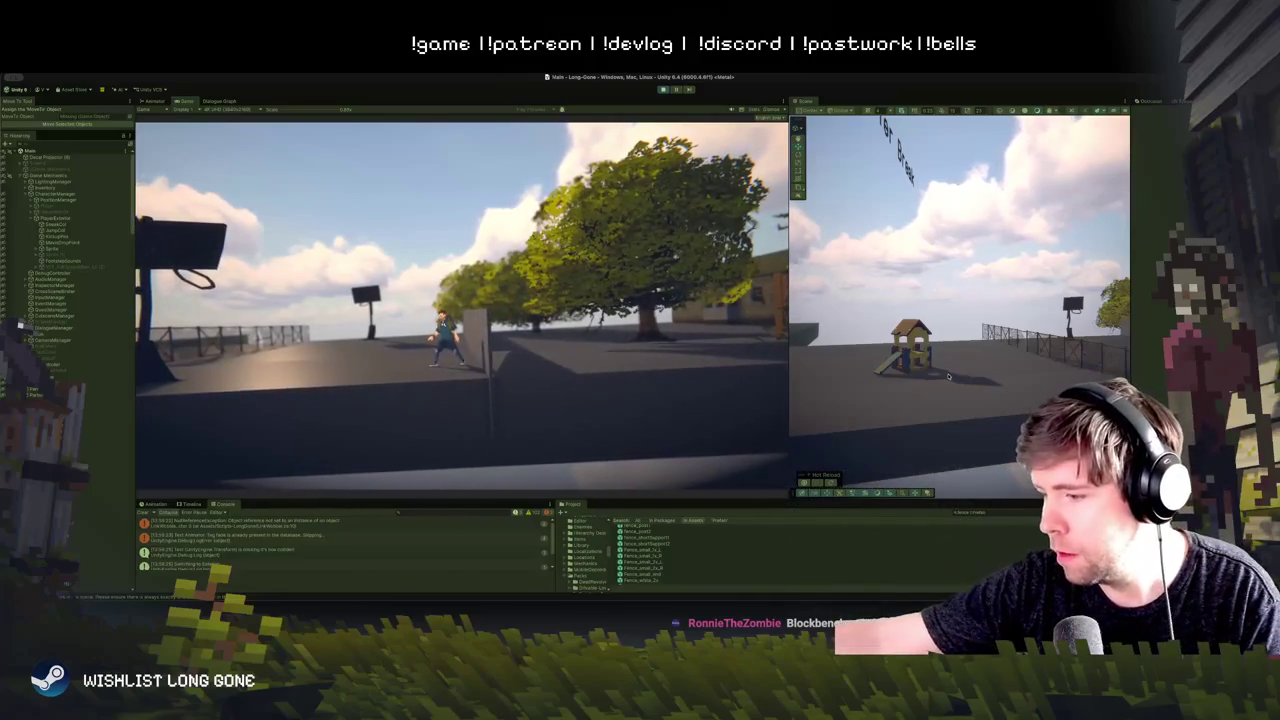
# Step: Frame the court, select a fence panel, then run the character over the wall panel and toward the fence
pyautogui.press('f')
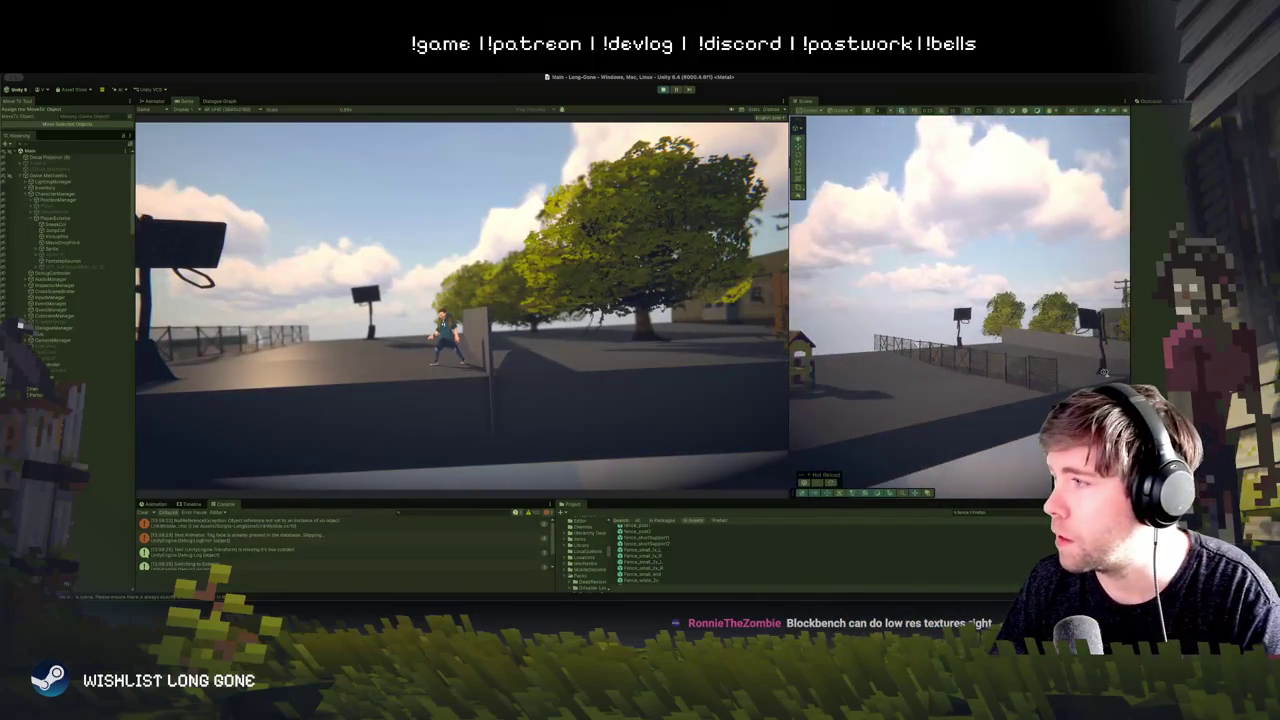
pyautogui.click(1035, 375)
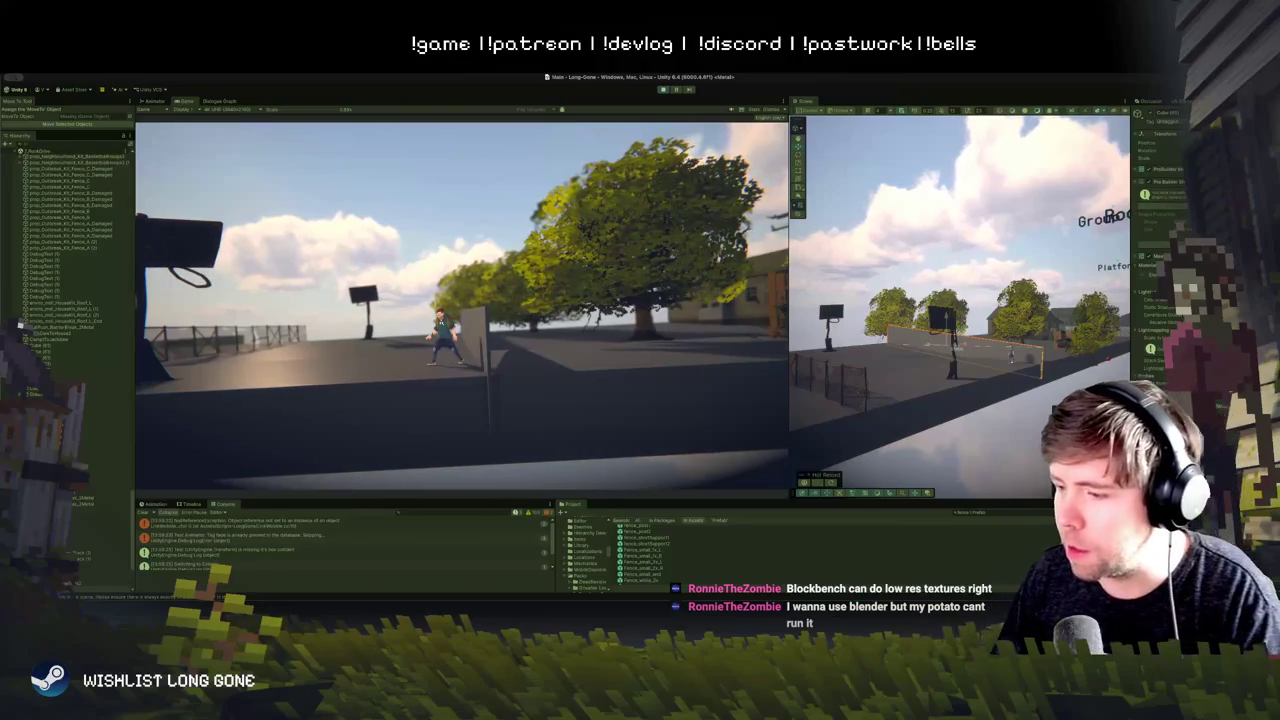
pyautogui.press('w')
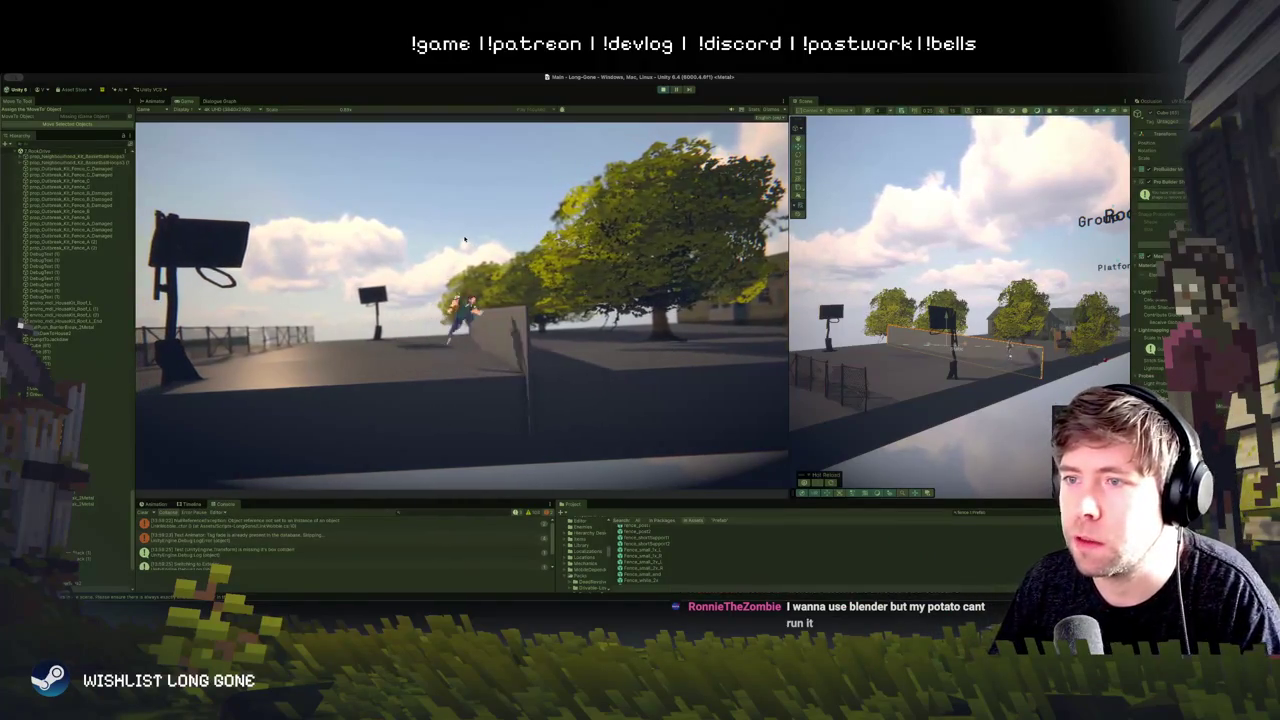
pyautogui.press('w')
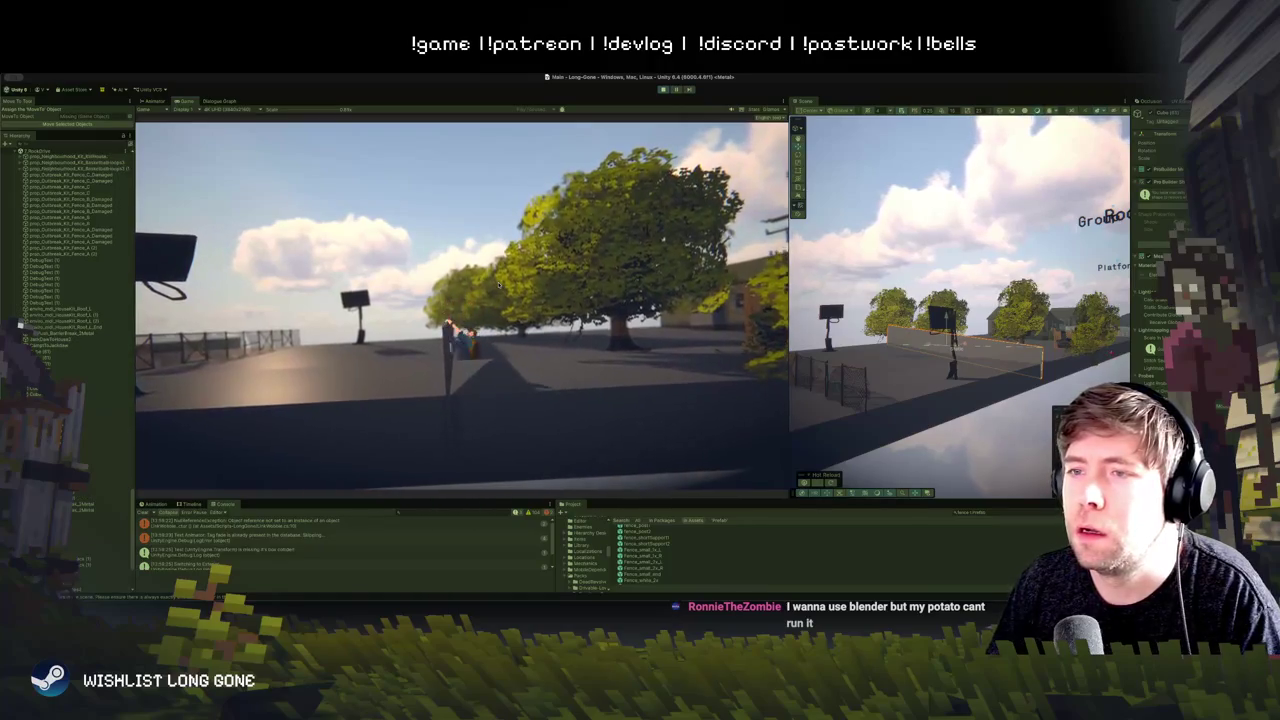
pyautogui.press('w')
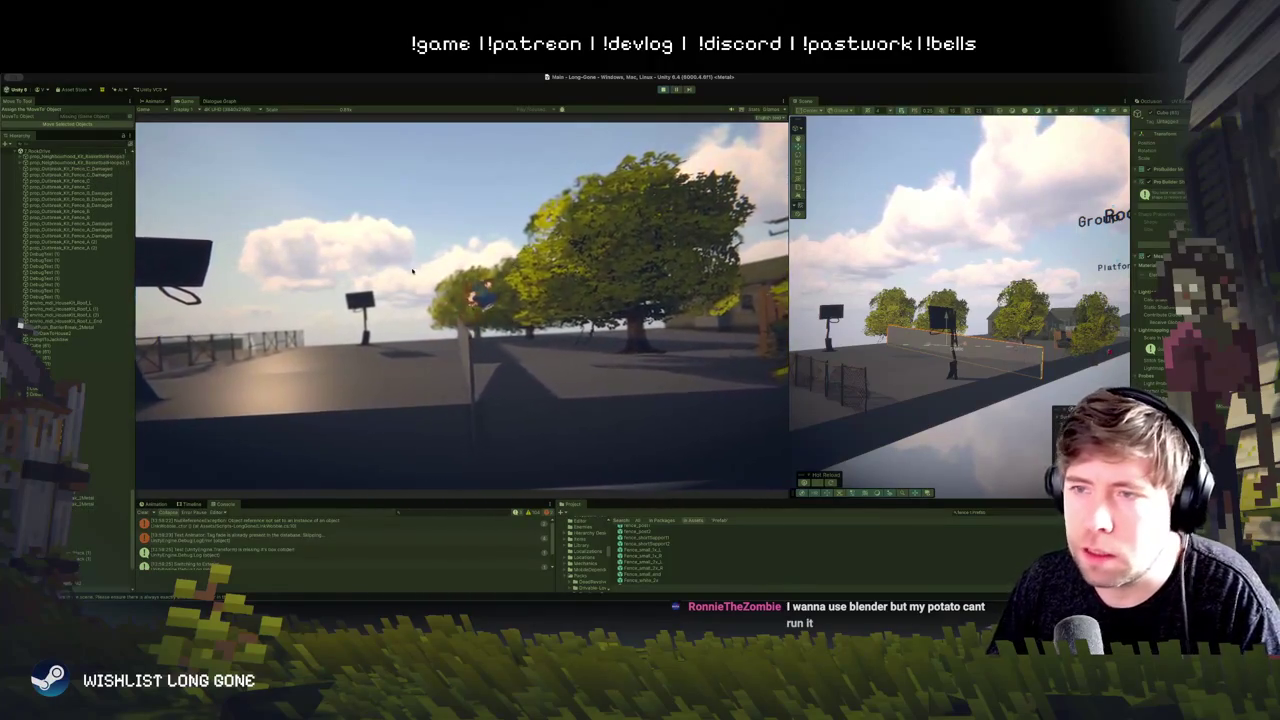
pyautogui.press('w')
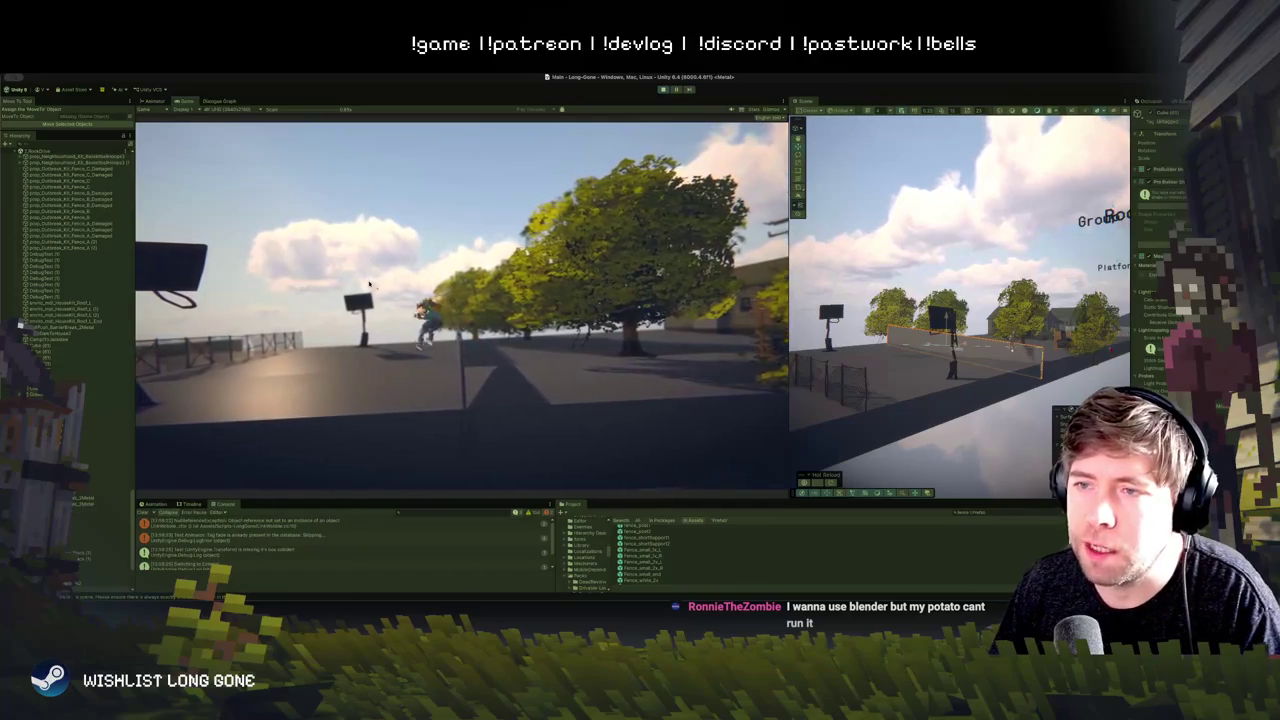
pyautogui.press('w')
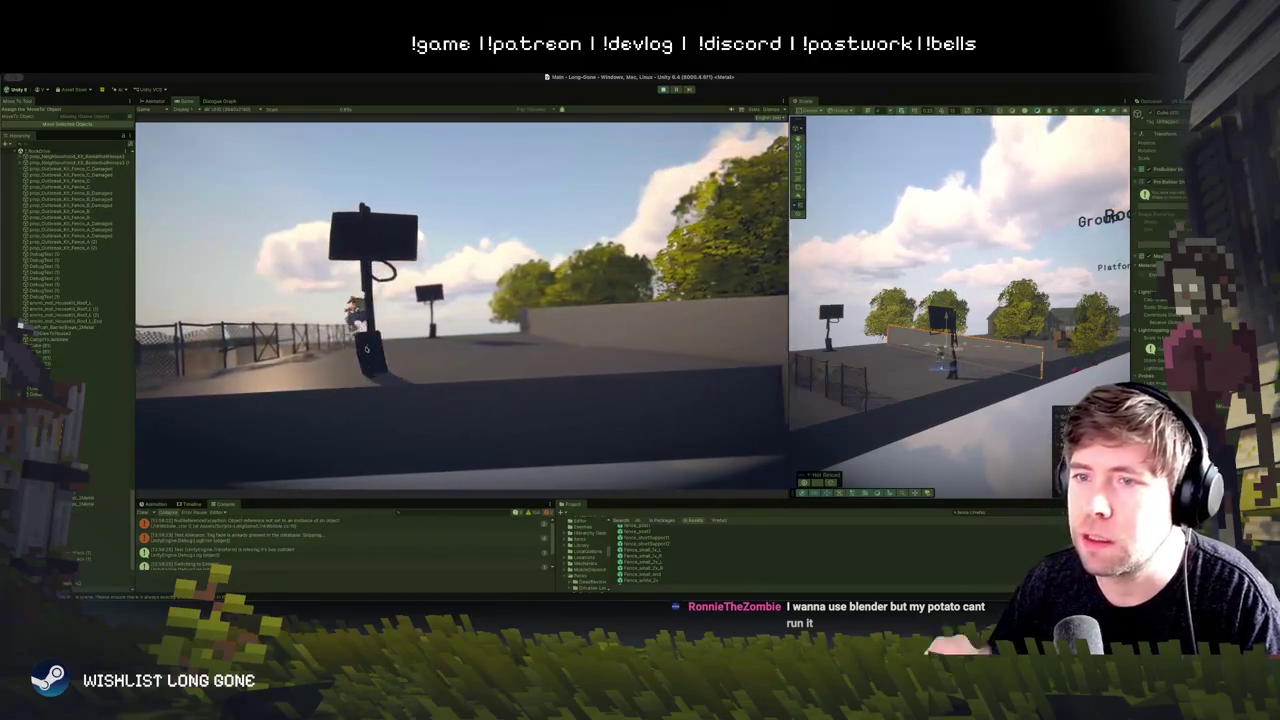
pyautogui.press('w')
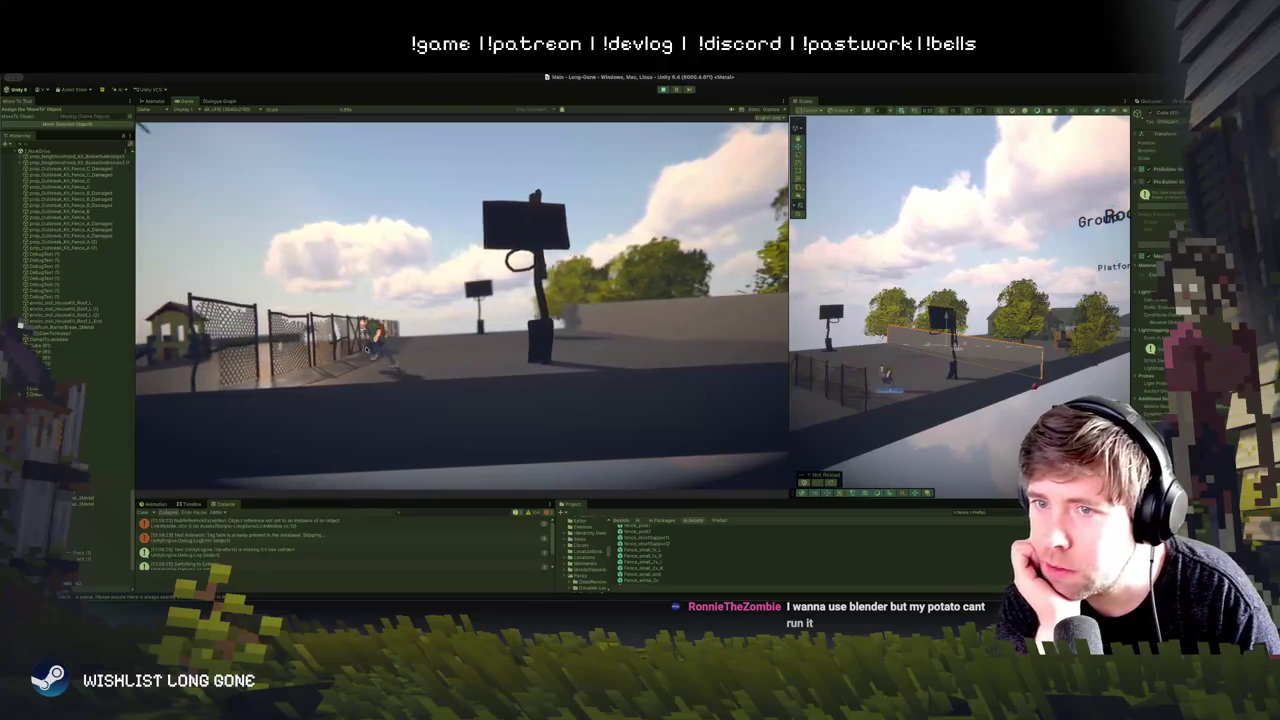
pyautogui.press('w')
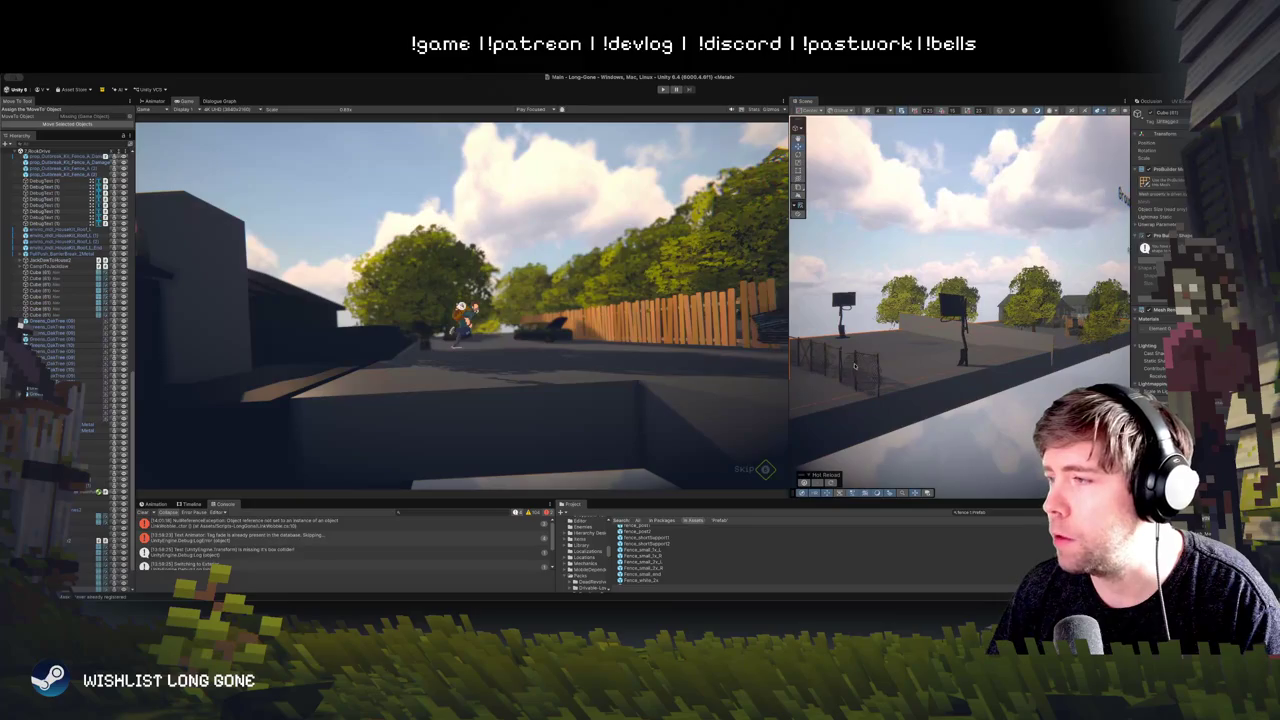
# Step: Select and frame the orange fence gate, giving the Scene view more room
pyautogui.click(855, 366)
pyautogui.press('f')
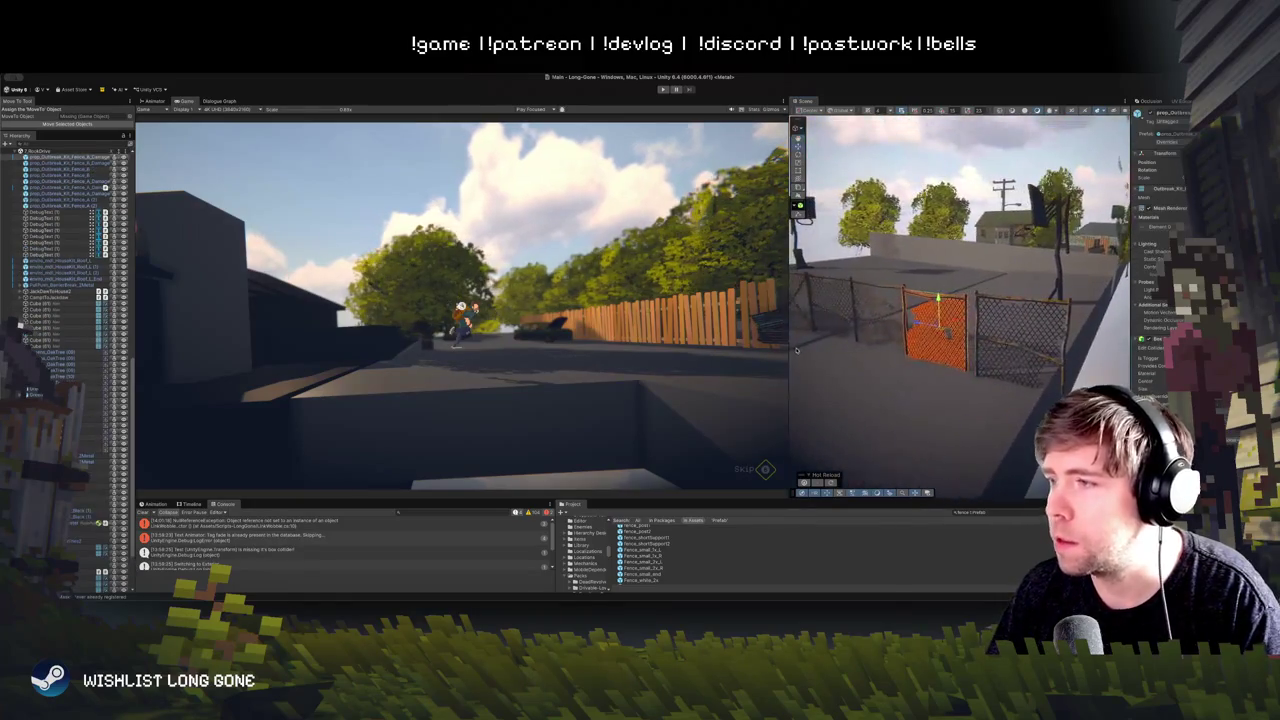
pyautogui.moveTo(795, 352); pyautogui.dragTo(487, 358)
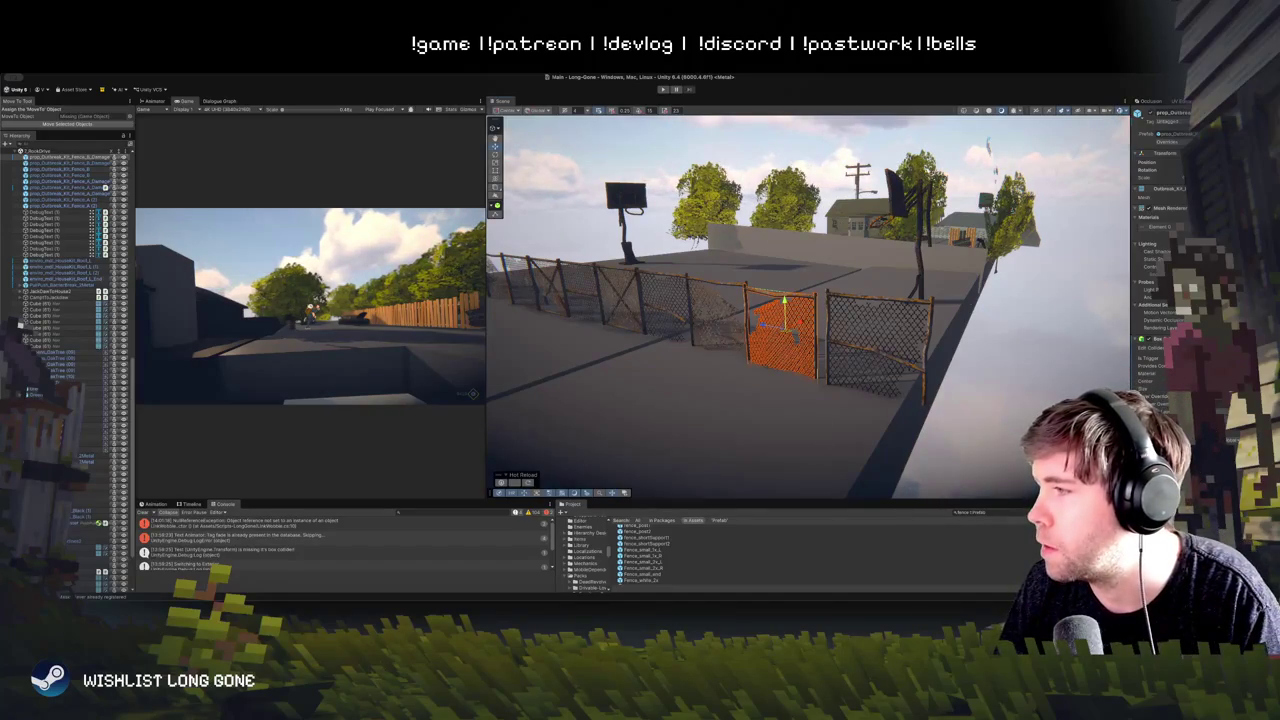
pyautogui.click(886, 296)
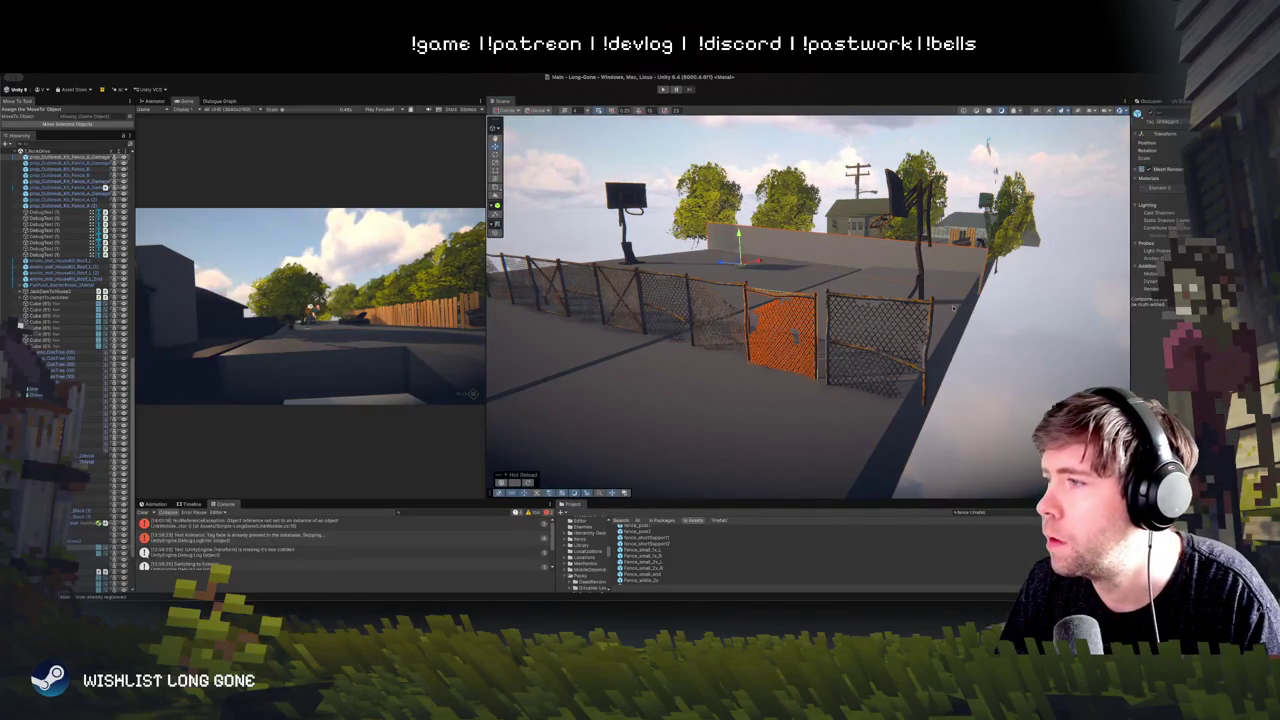
pyautogui.click(795, 336)
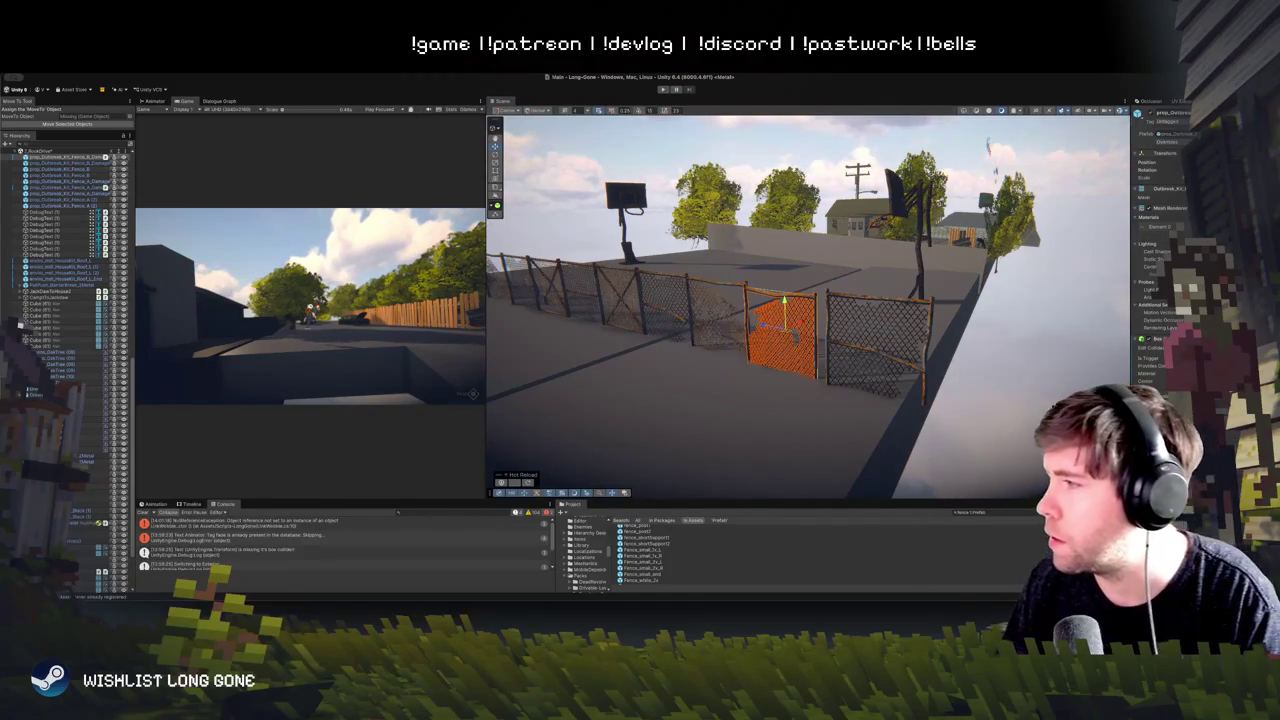
# Step: Scroll the Inspector to the gate's Grabble component, then start a play test
pyautogui.scroll(-5, 1160, 250)
pyautogui.scroll(-5, 1160, 250)
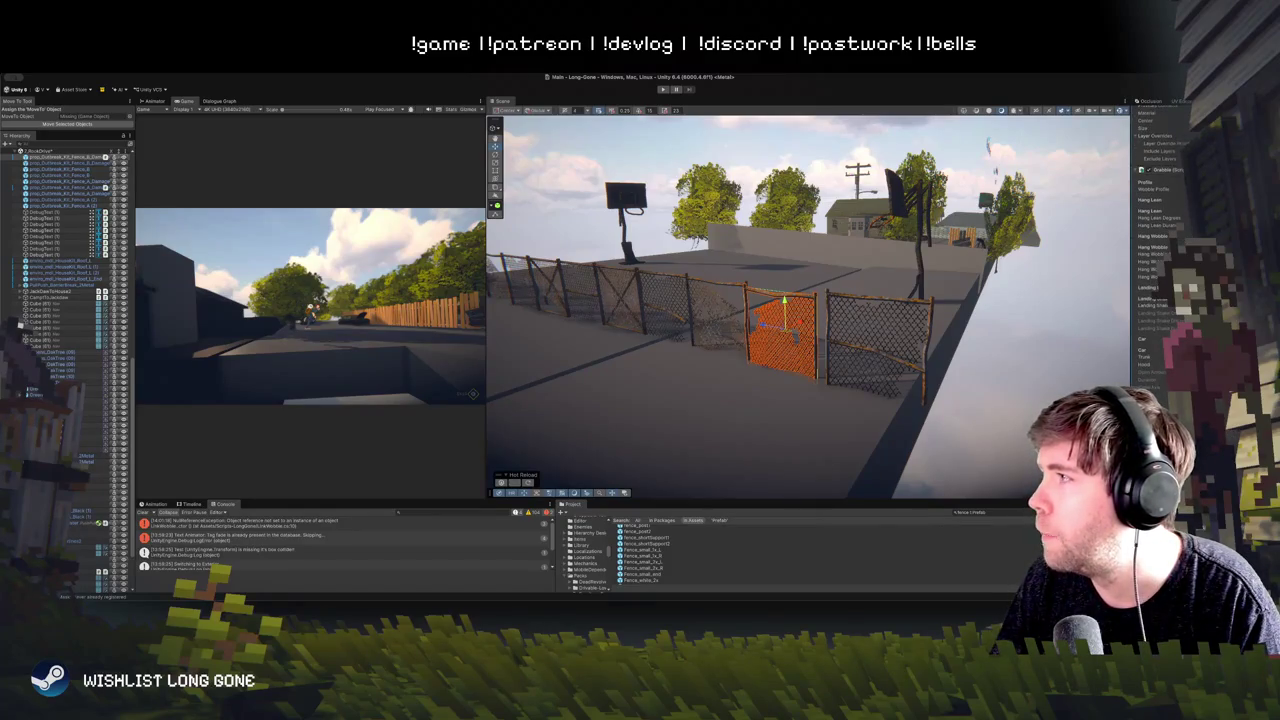
pyautogui.moveTo(800, 337); pyautogui.dragTo(815, 338)
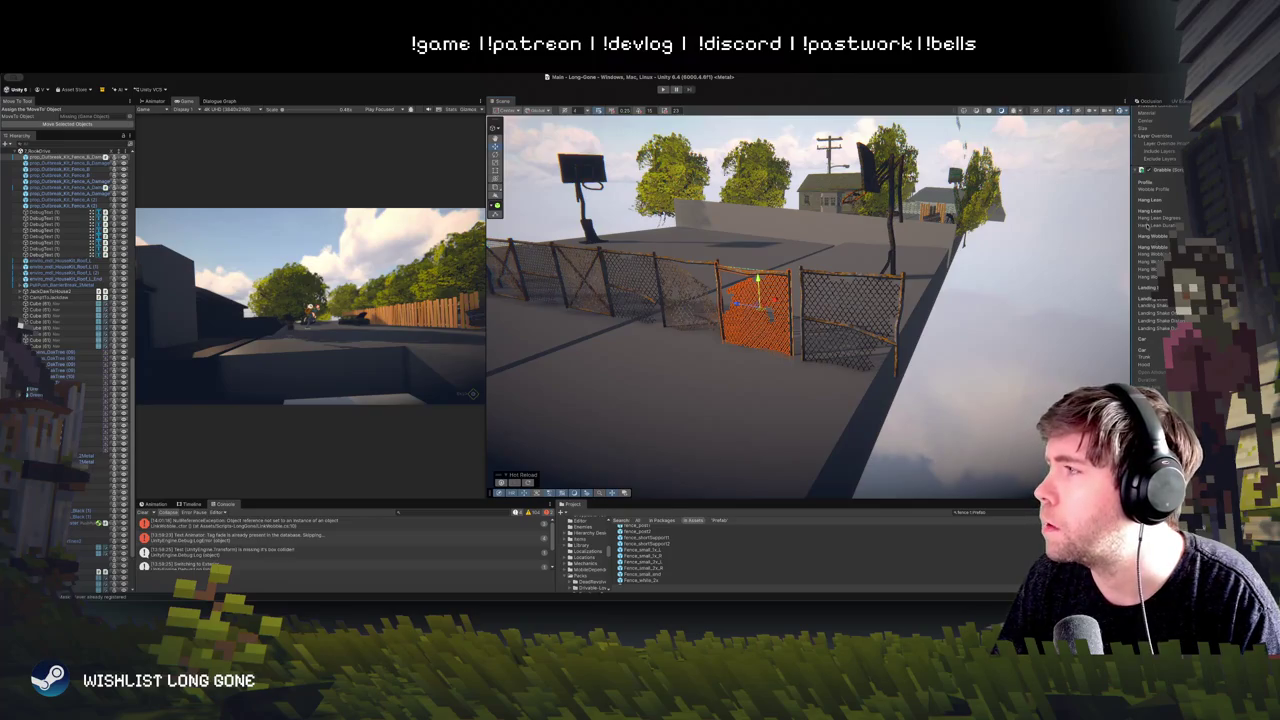
pyautogui.hotkey('ctrl', 'p')
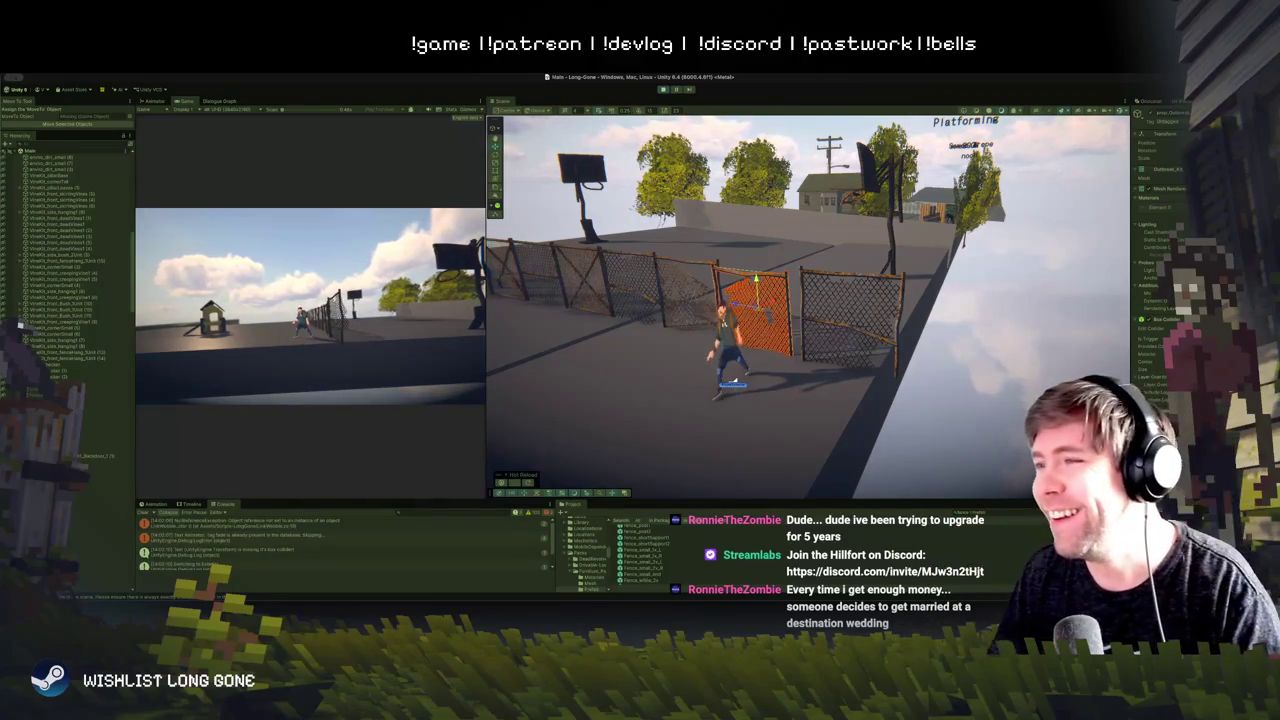
# Step: Run the character into the orange gate and climb over it several times, then stop Play mode
pyautogui.press('w')
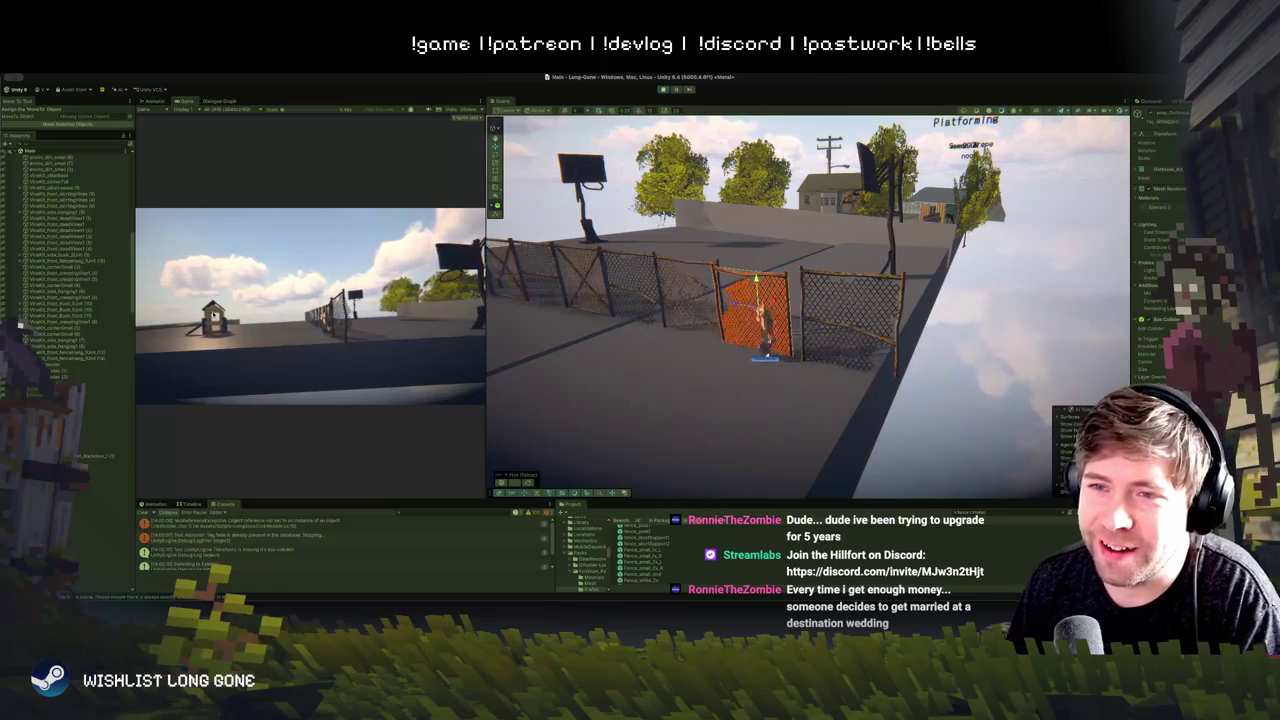
pyautogui.press('w')
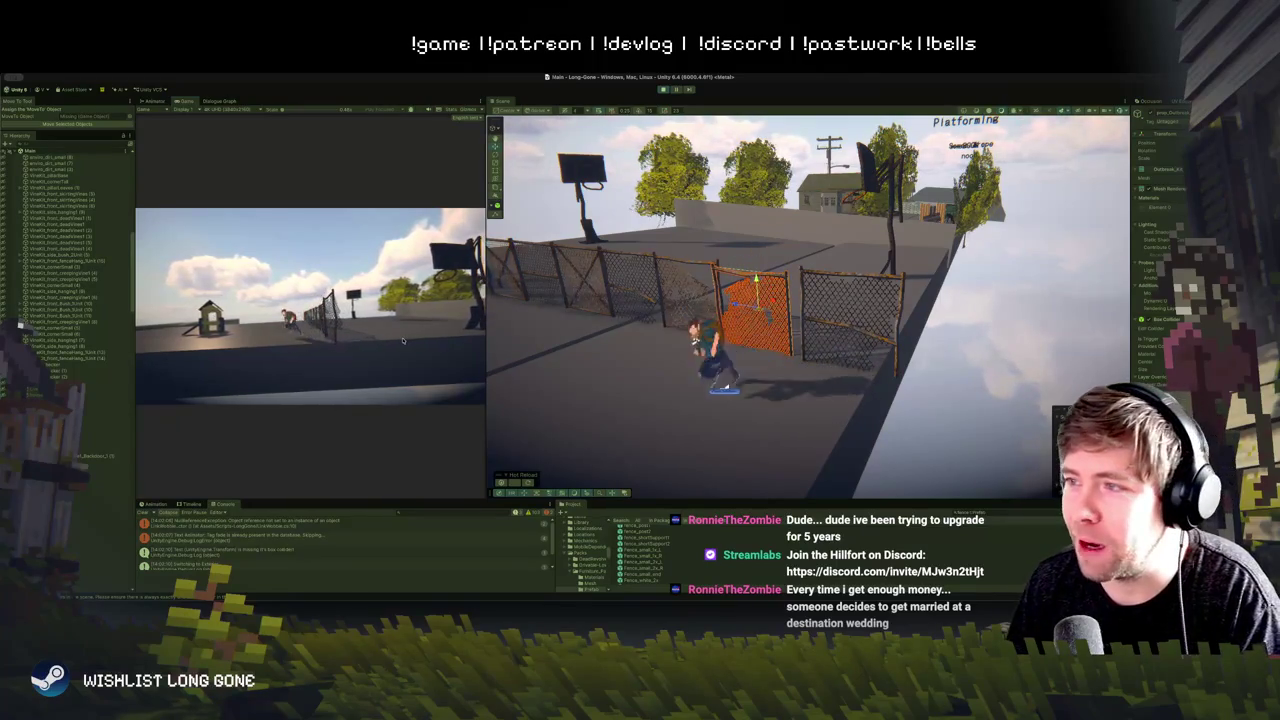
pyautogui.press('d')
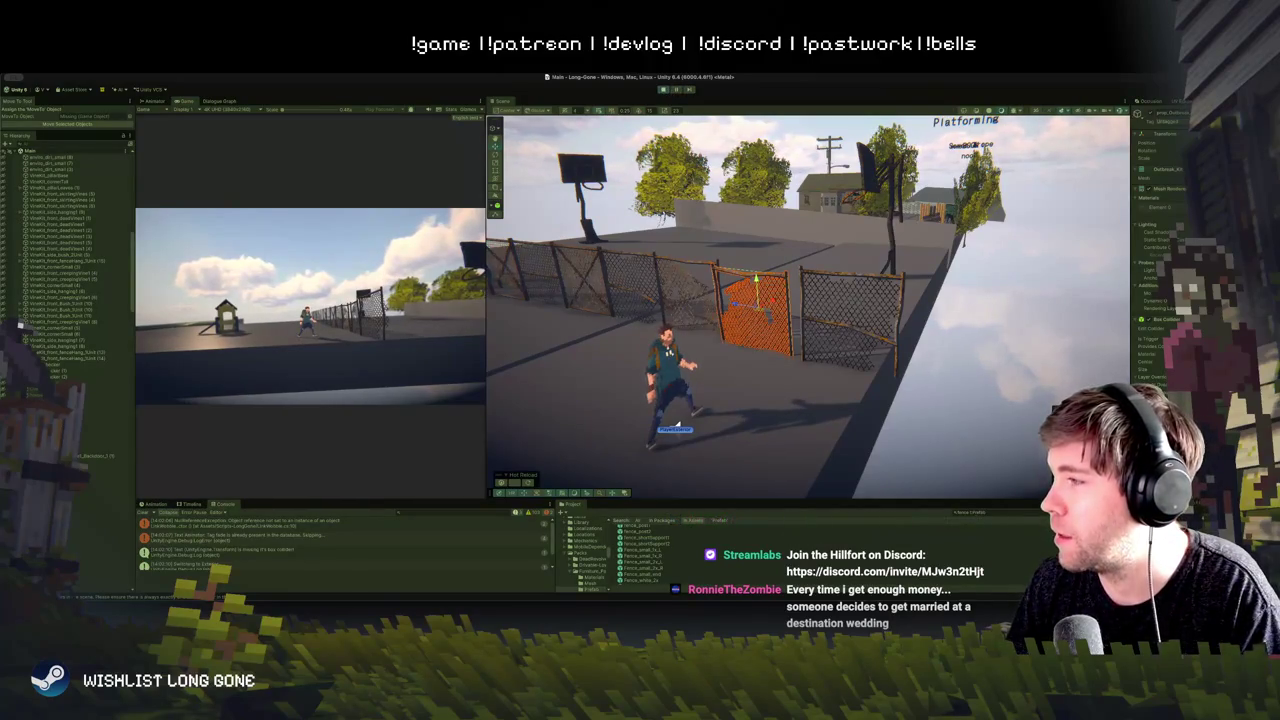
pyautogui.press('w')
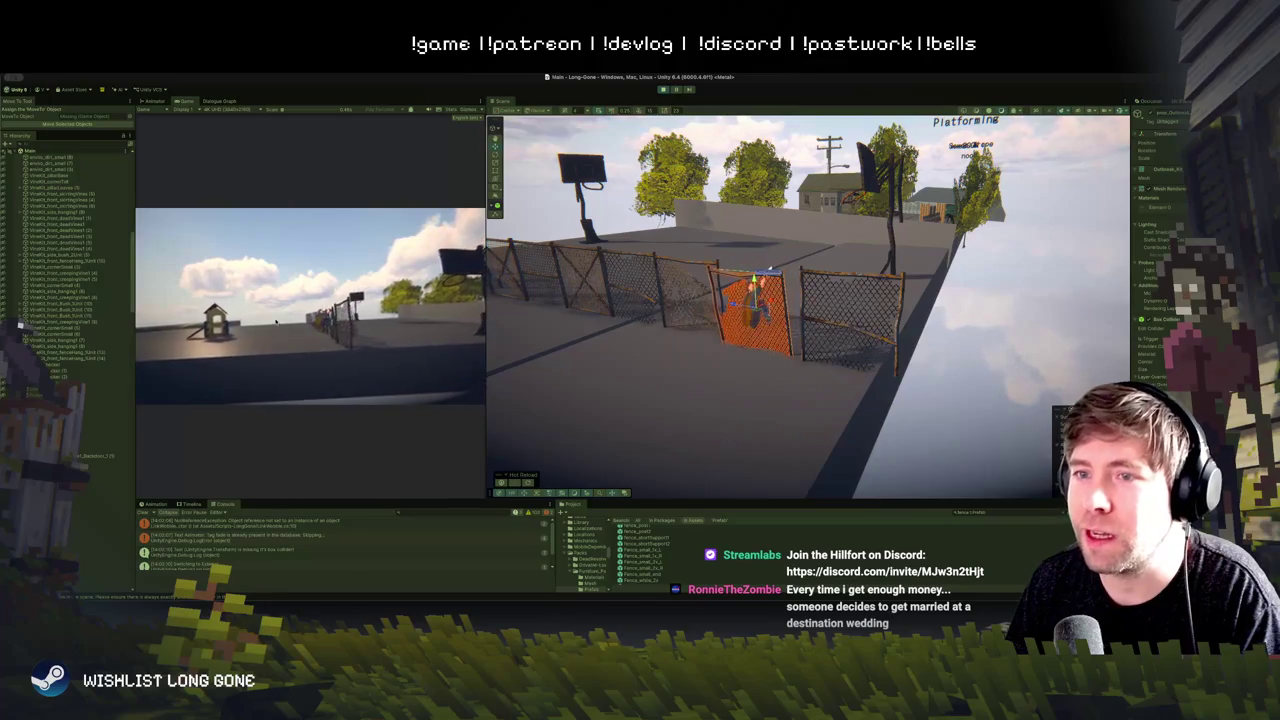
pyautogui.press('s')
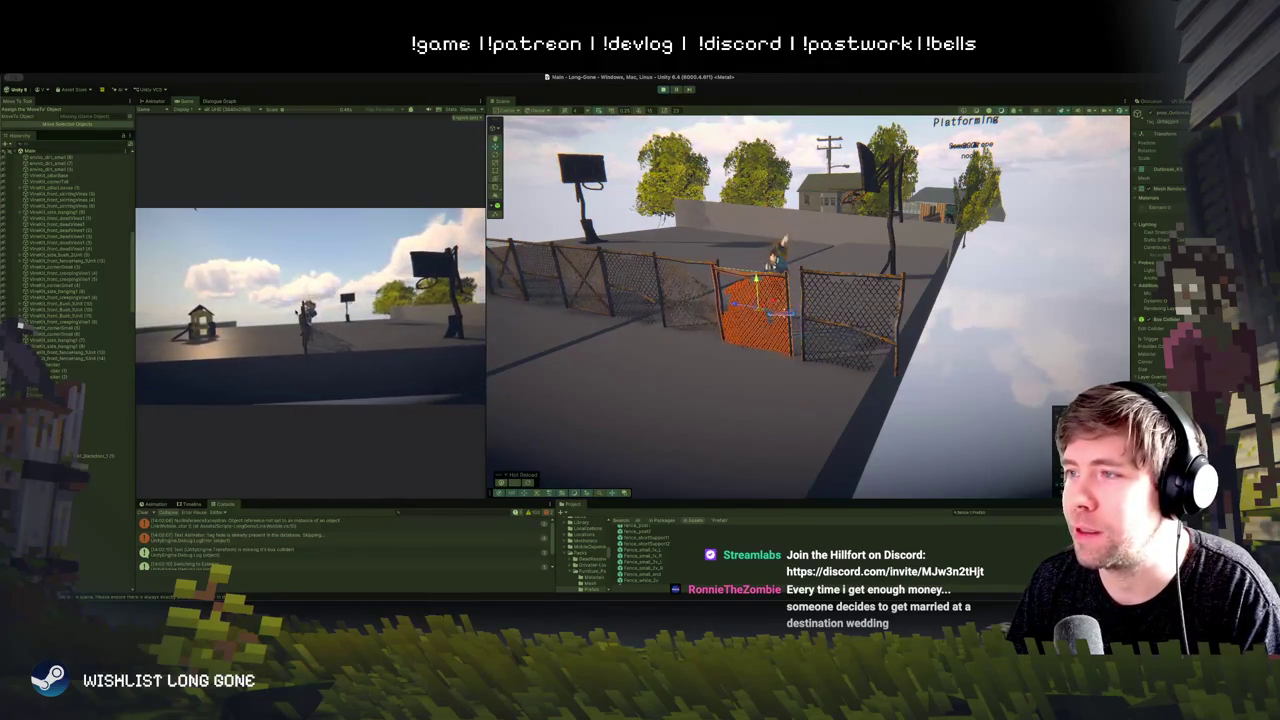
pyautogui.press('w')
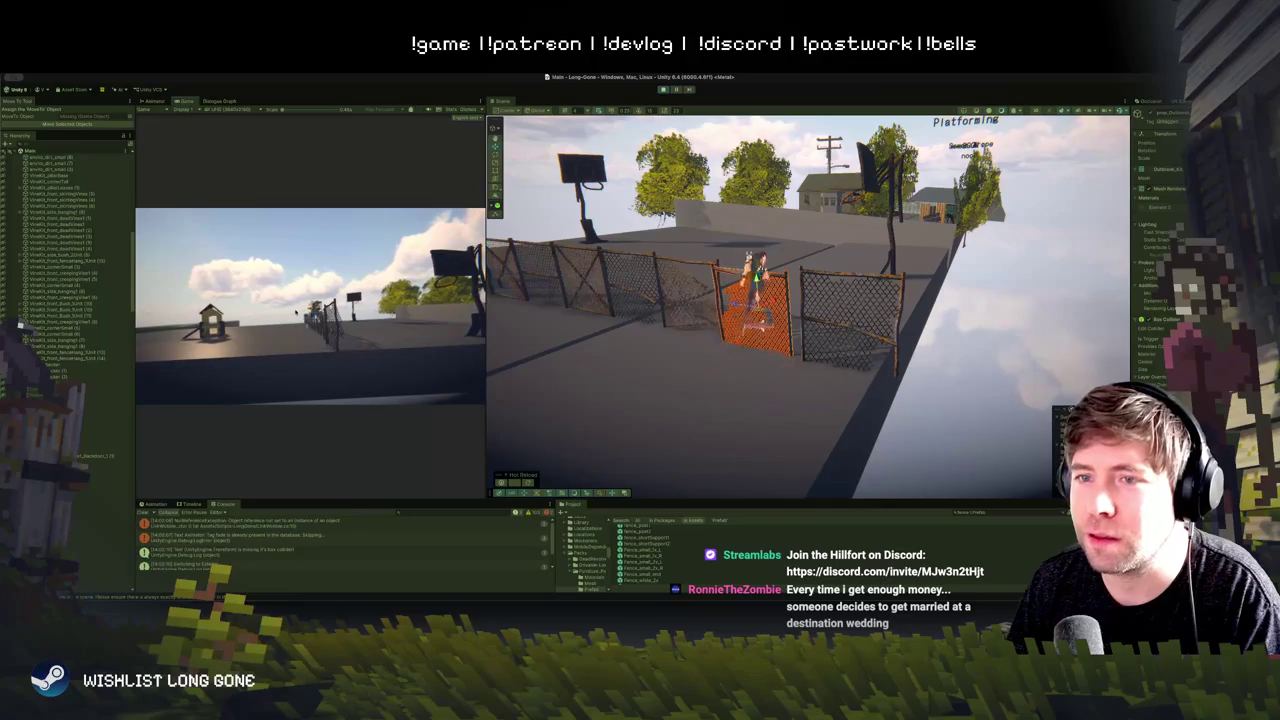
pyautogui.press('s')
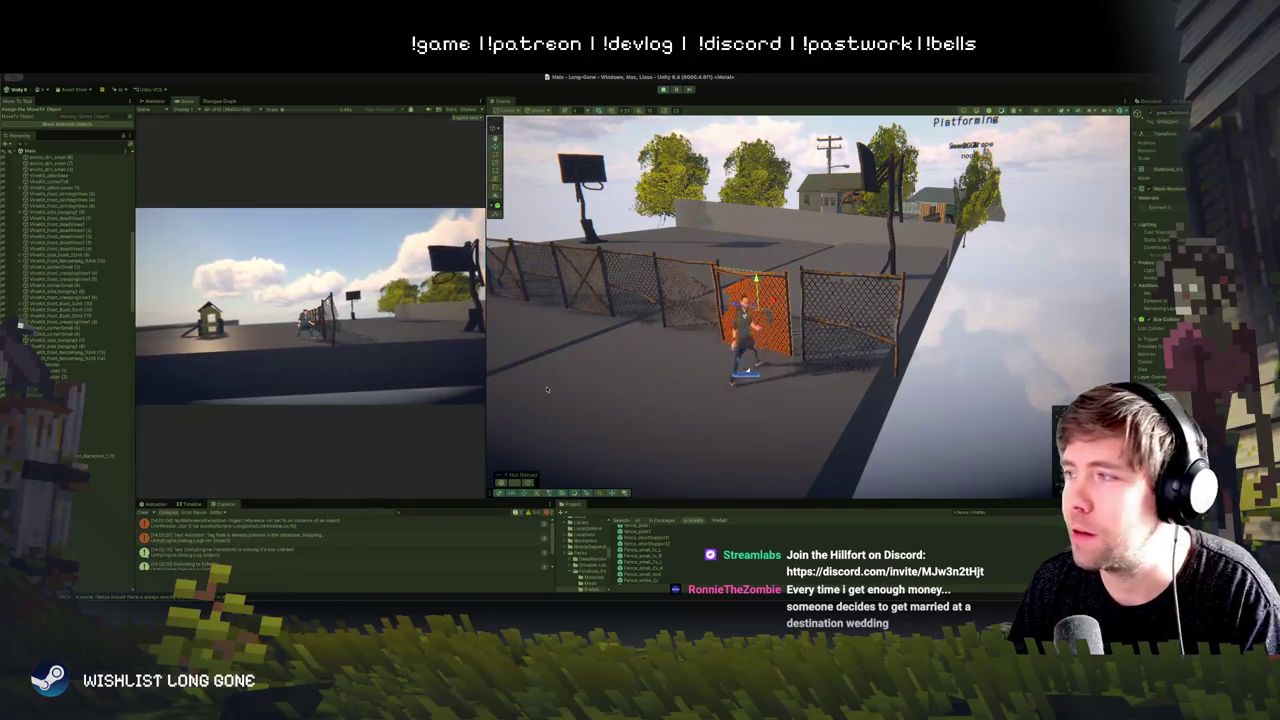
pyautogui.press('w')
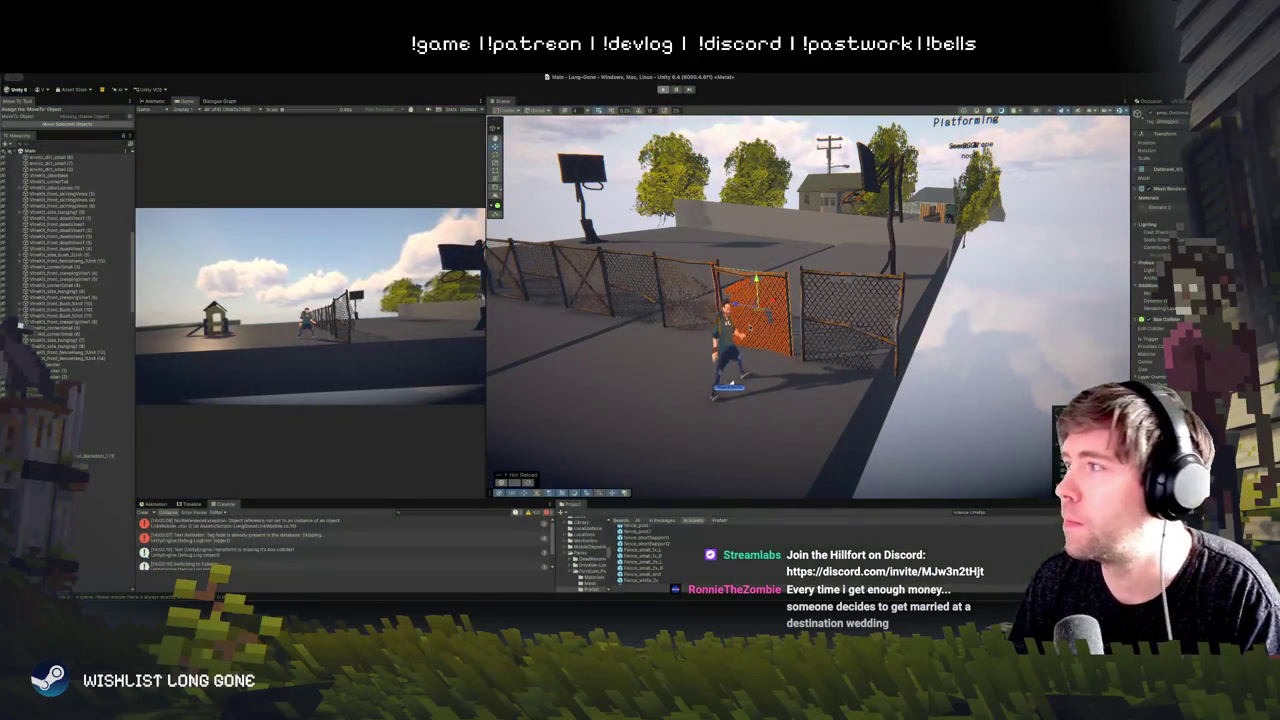
pyautogui.click(1107, 453)
pyautogui.hotkey('ctrl', 'p')
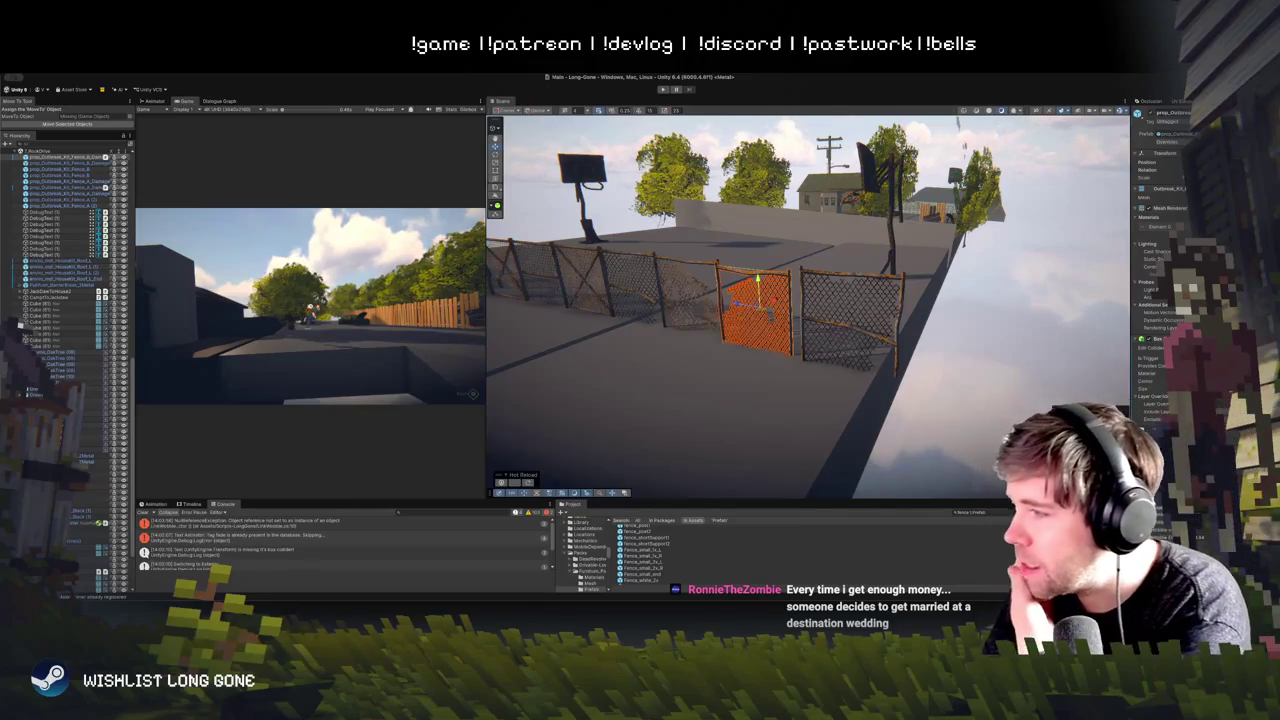
# Step: Scroll the orange gate's Inspector to the Grabble hang and landing values and widen the Inspector
pyautogui.scroll(-5, 1160, 300)
pyautogui.scroll(-3, 1160, 300)
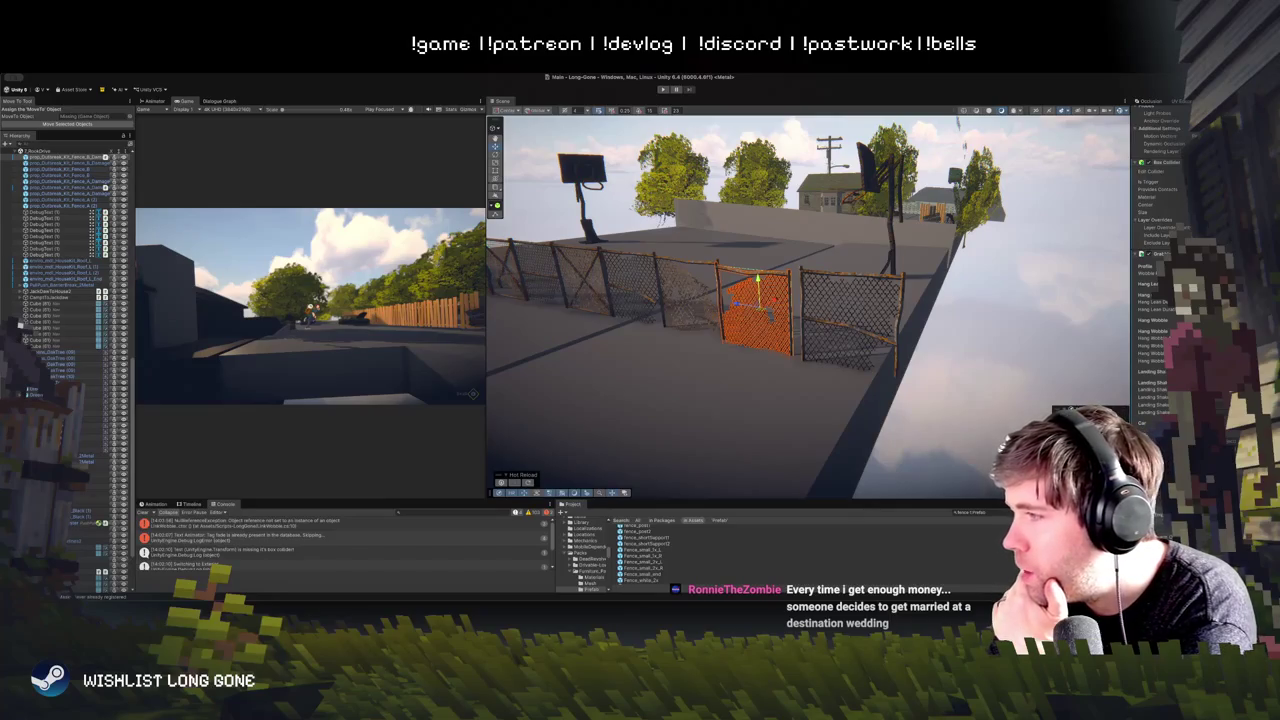
pyautogui.scroll(-4, 1160, 300)
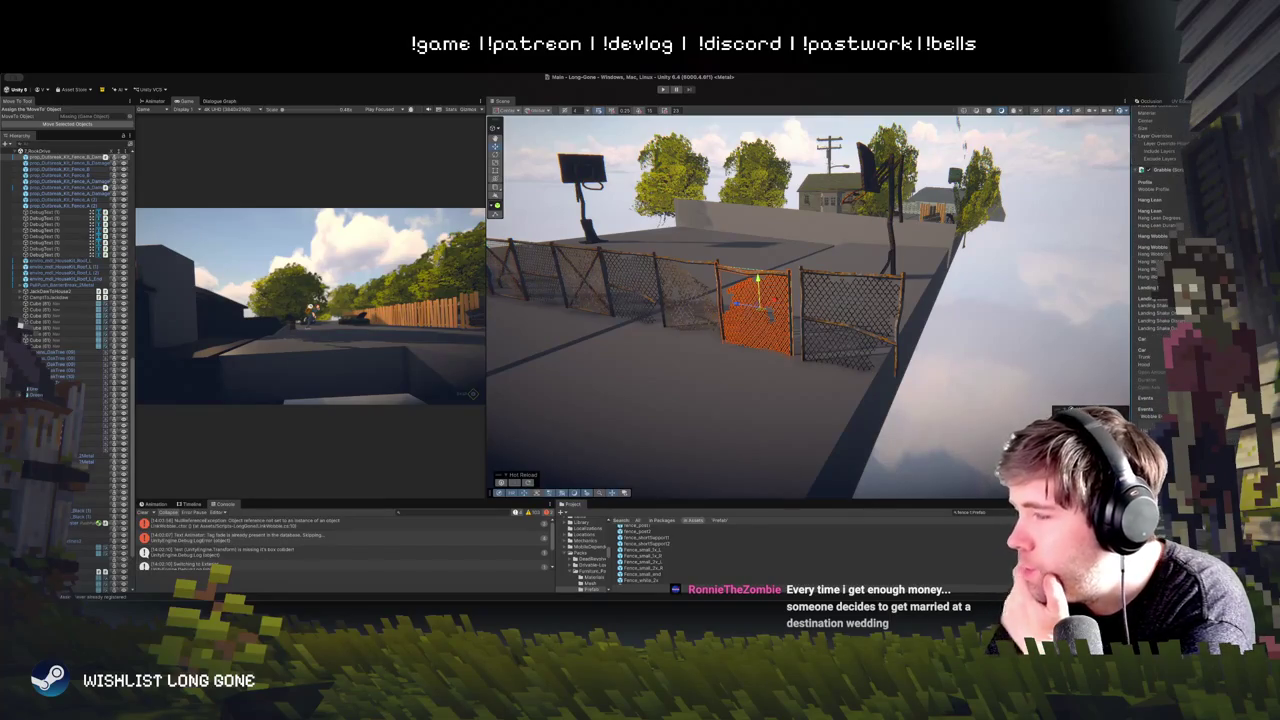
pyautogui.scroll(10, 1160, 250)
pyautogui.scroll(-5, 1160, 280)
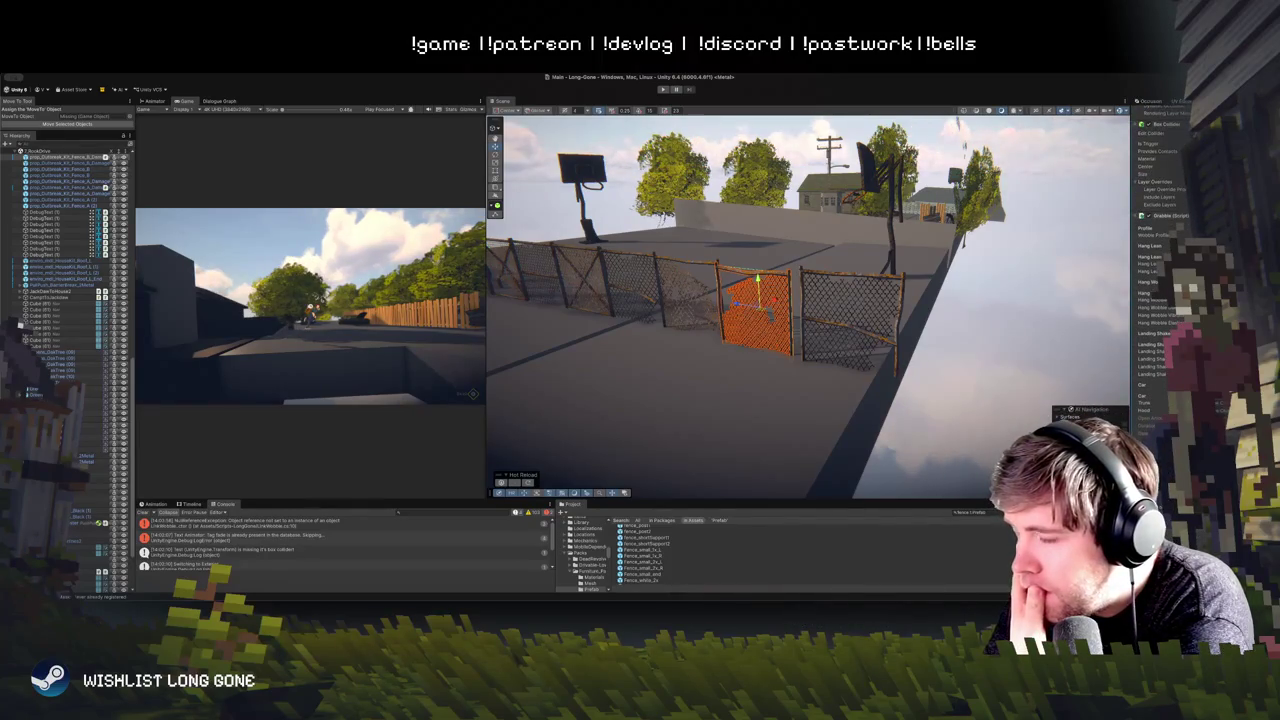
pyautogui.moveTo(1132, 438); pyautogui.dragTo(899, 438)
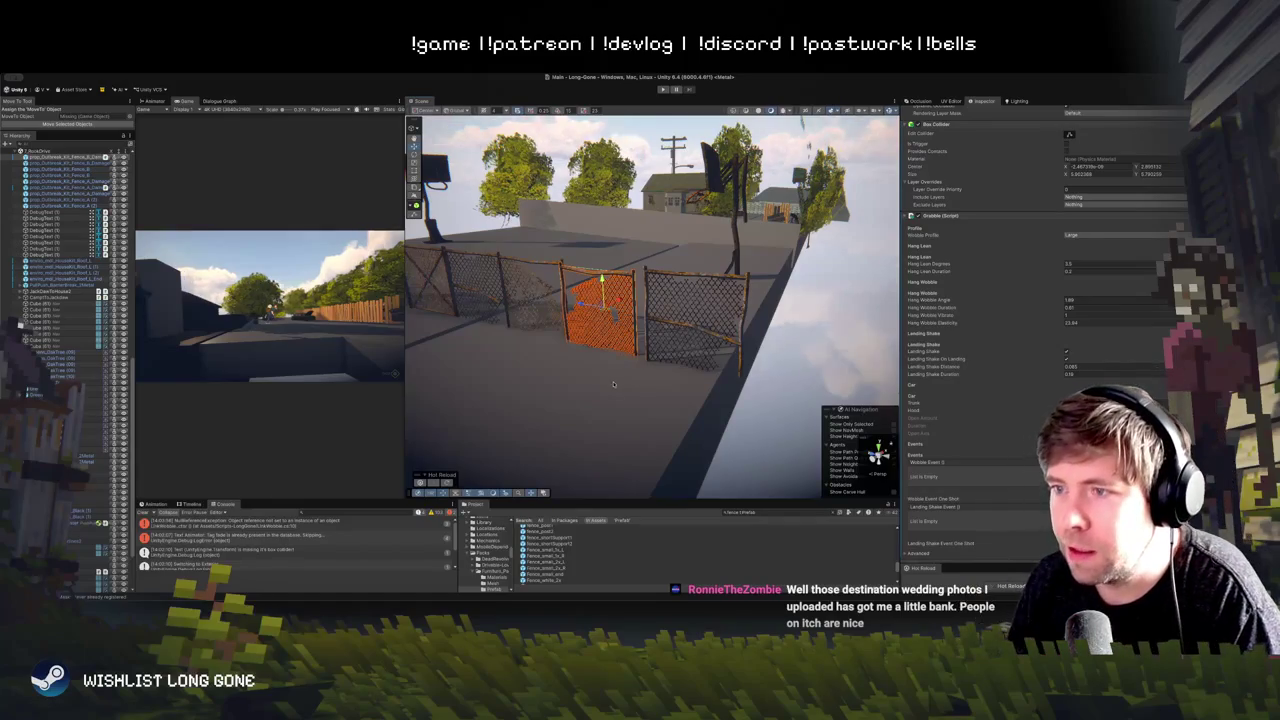
pyautogui.click(613, 316)
pyautogui.click(606, 334)
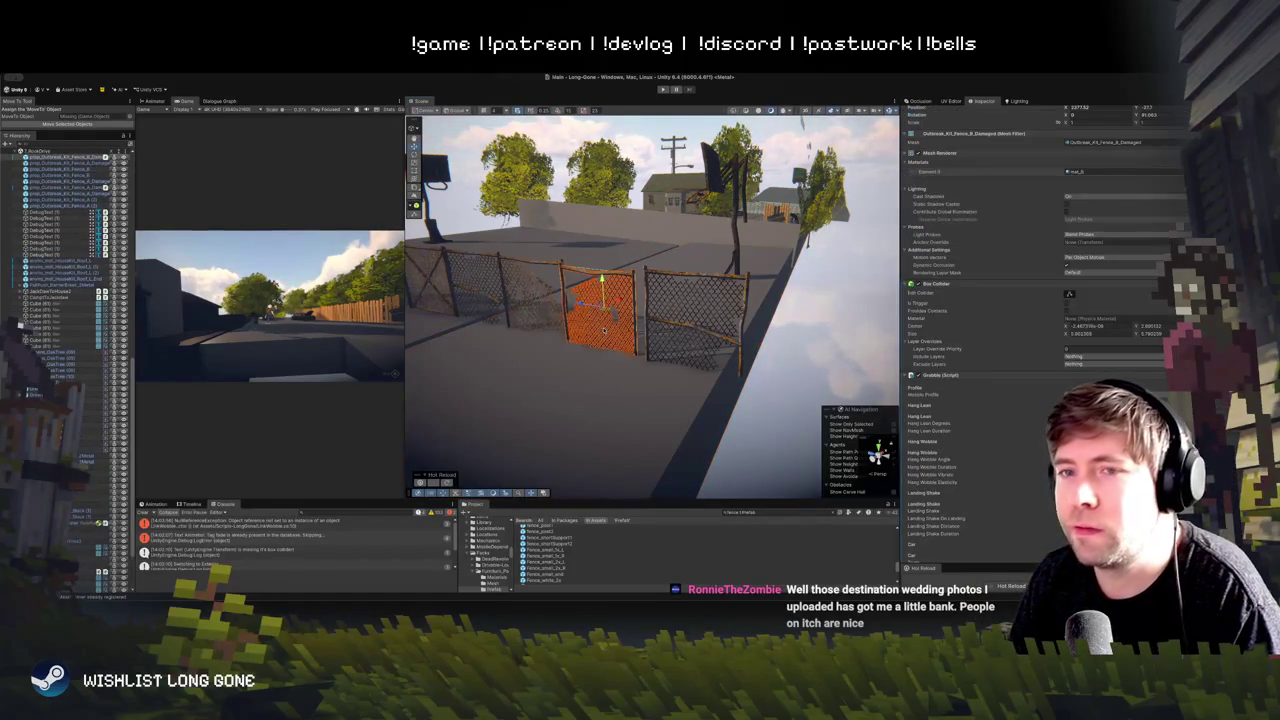
pyautogui.moveTo(604, 330)
pyautogui.mouseDown()
pyautogui.moveTo(699, 315)
pyautogui.moveTo(686, 294)
pyautogui.moveTo(627, 276)
pyautogui.mouseUp()
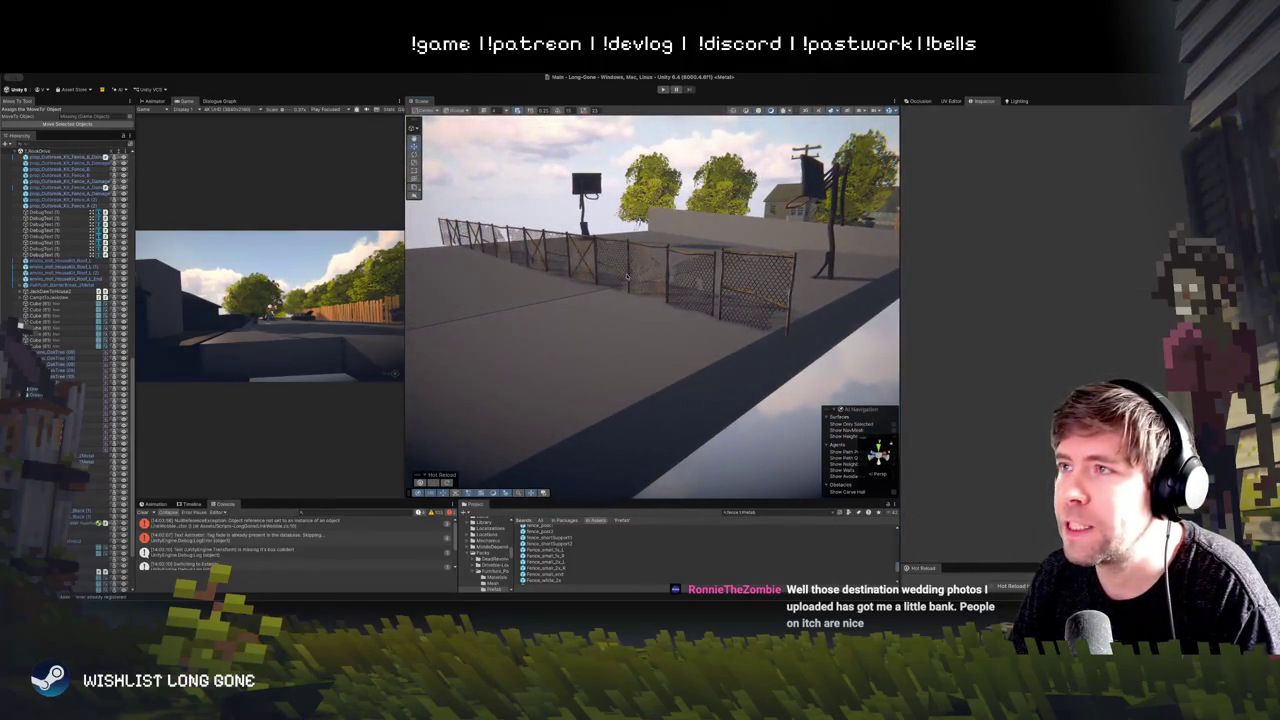
pyautogui.moveTo(688, 283)
pyautogui.mouseDown()
pyautogui.moveTo(628, 283)
pyautogui.moveTo(608, 265)
pyautogui.mouseUp()
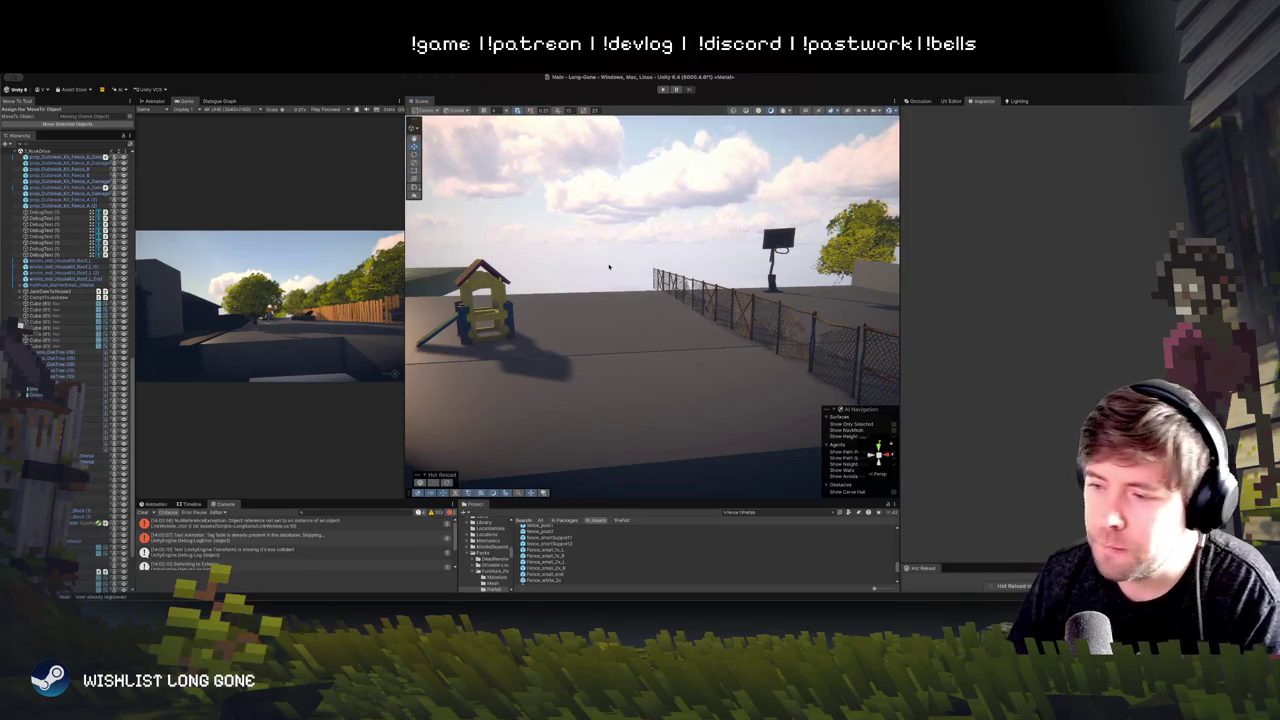
# Step: Widen the Scene view and fly along the court fence toward the second basketball hoop
pyautogui.moveTo(764, 209); pyautogui.dragTo(682, 306)
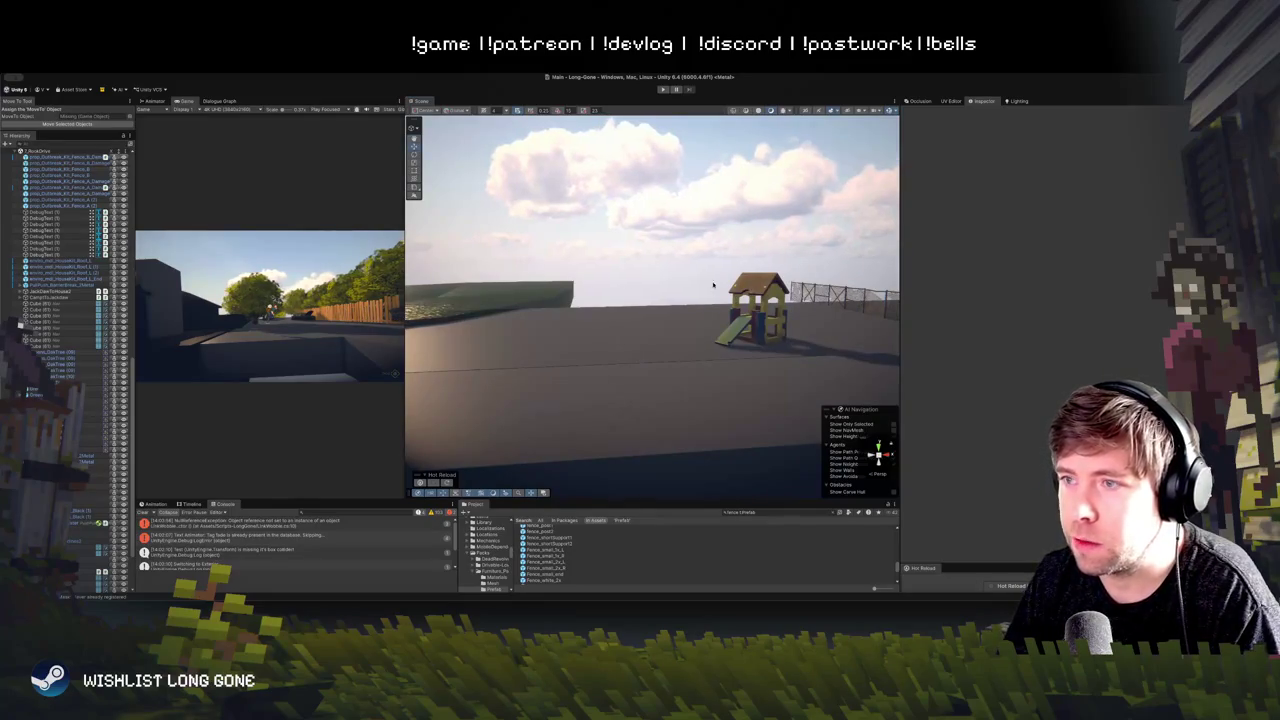
pyautogui.moveTo(899, 304); pyautogui.dragTo(1131, 306)
pyautogui.scroll(-3, 846, 319)
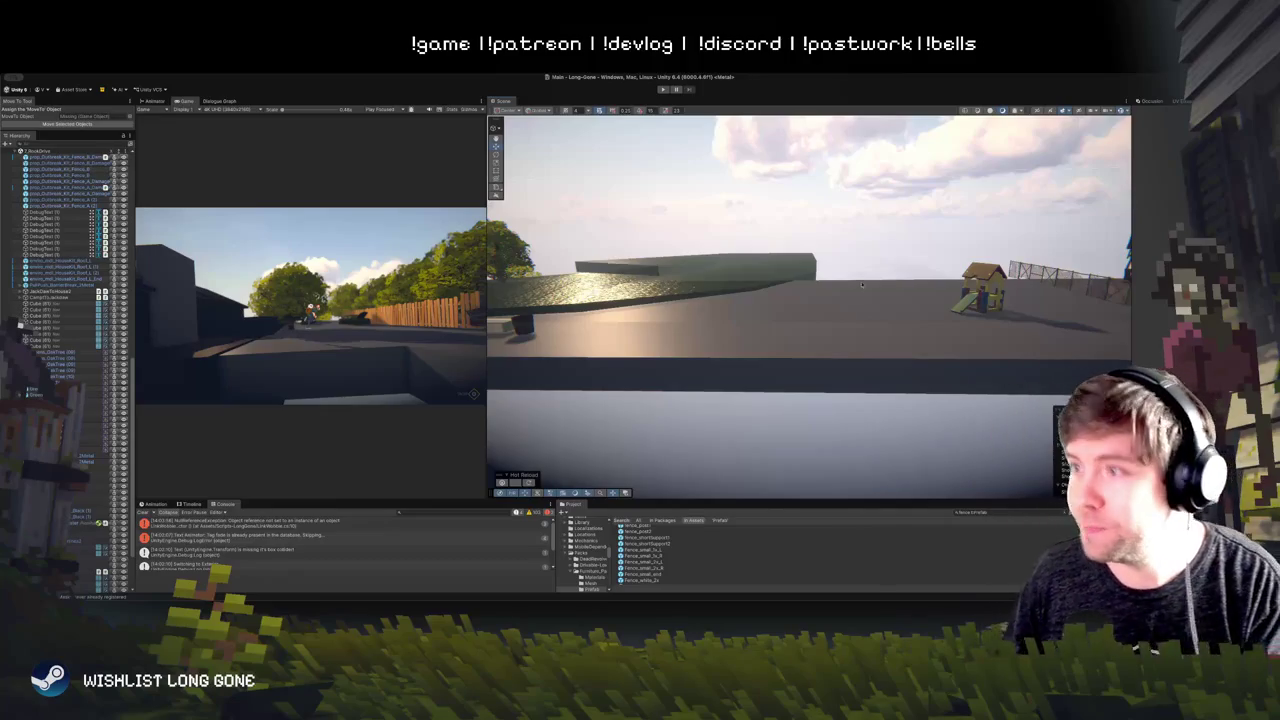
pyautogui.moveTo(900, 194)
pyautogui.mouseDown()
pyautogui.moveTo(810, 305)
pyautogui.moveTo(865, 270)
pyautogui.mouseUp()
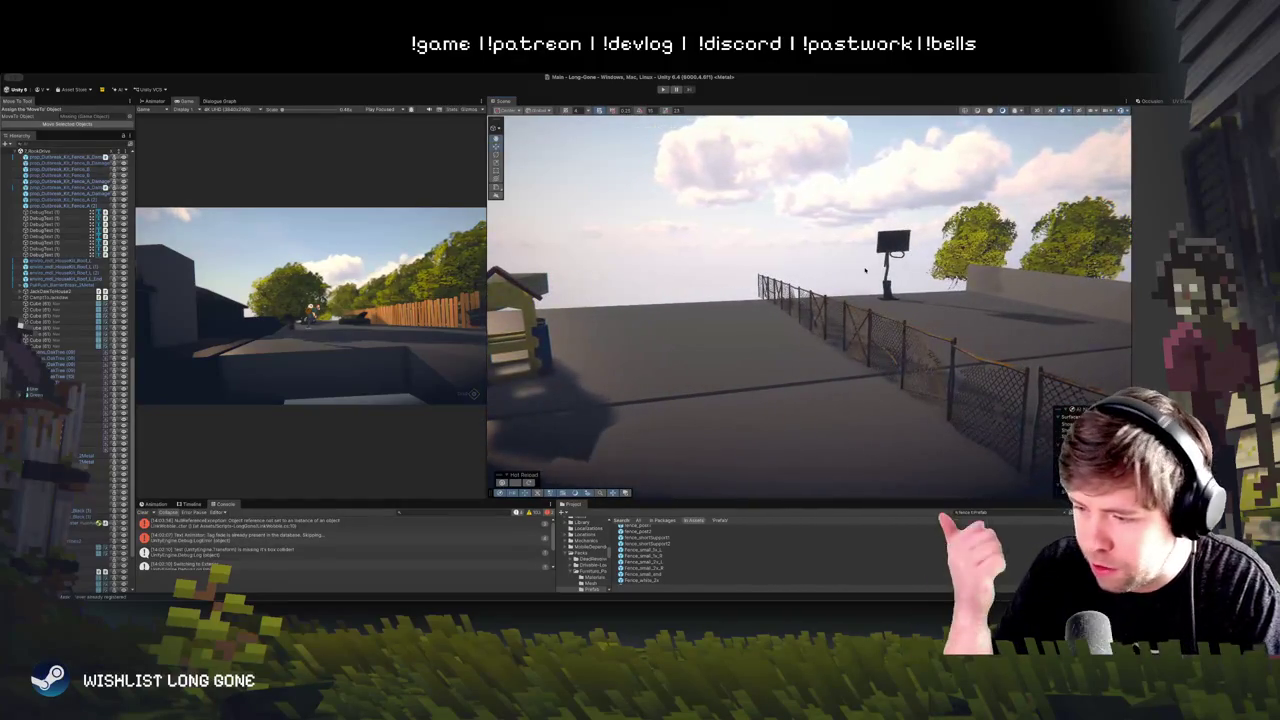
pyautogui.moveTo(790, 348); pyautogui.dragTo(806, 339)
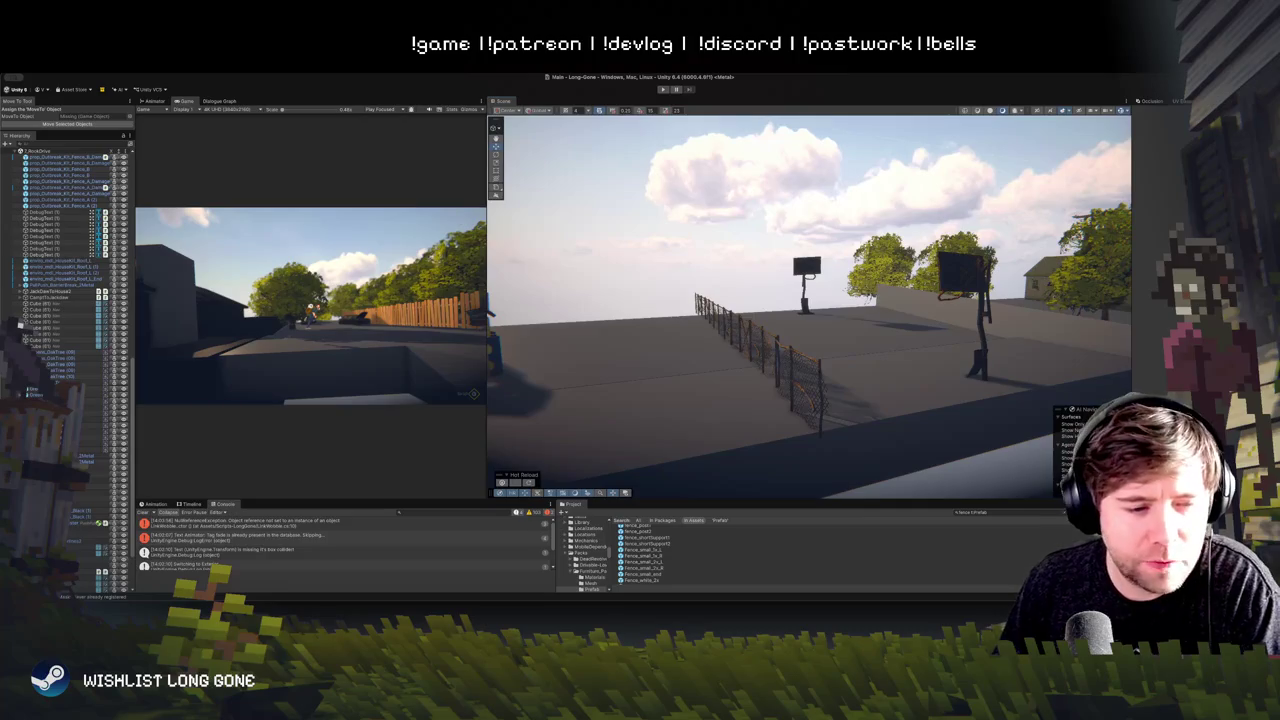
pyautogui.moveTo(830, 285)
pyautogui.mouseDown()
pyautogui.moveTo(592, 393)
pyautogui.moveTo(597, 371)
pyautogui.moveTo(584, 371)
pyautogui.mouseUp()
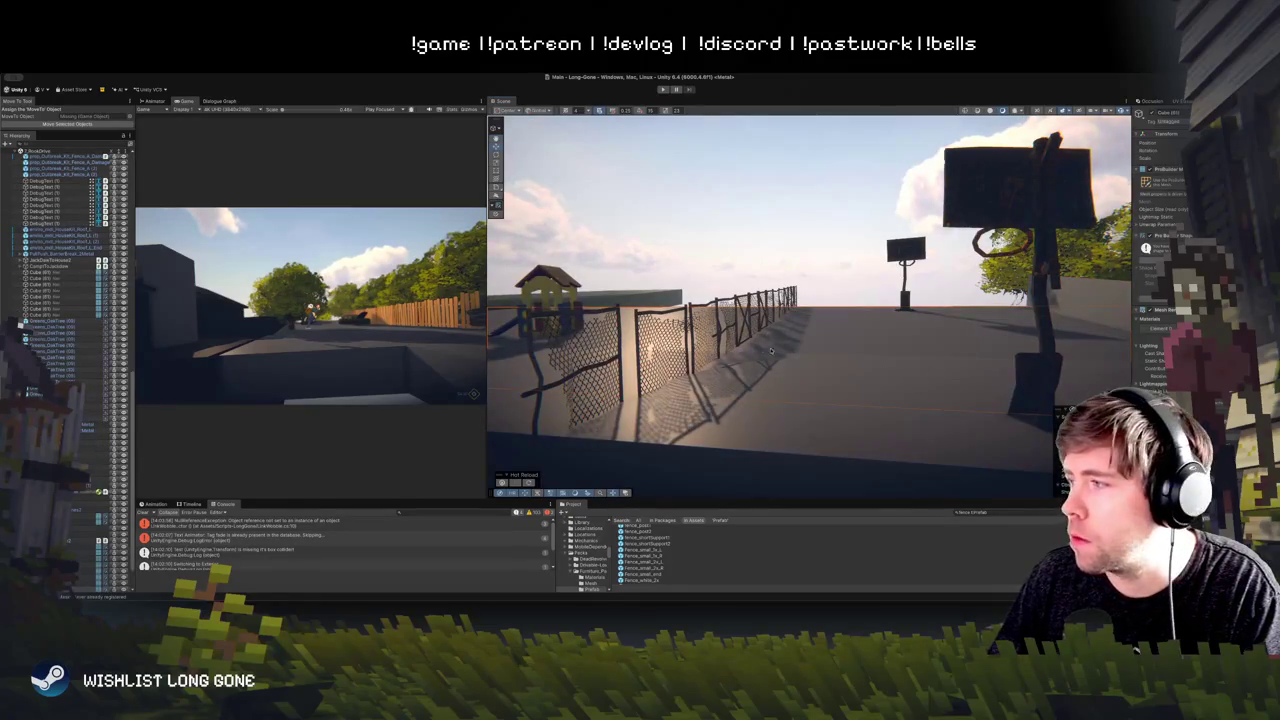
# Step: Select a block of prop_Outbreak_Kit_Fence_A panels in the Hierarchy and frame them
pyautogui.click(662, 345)
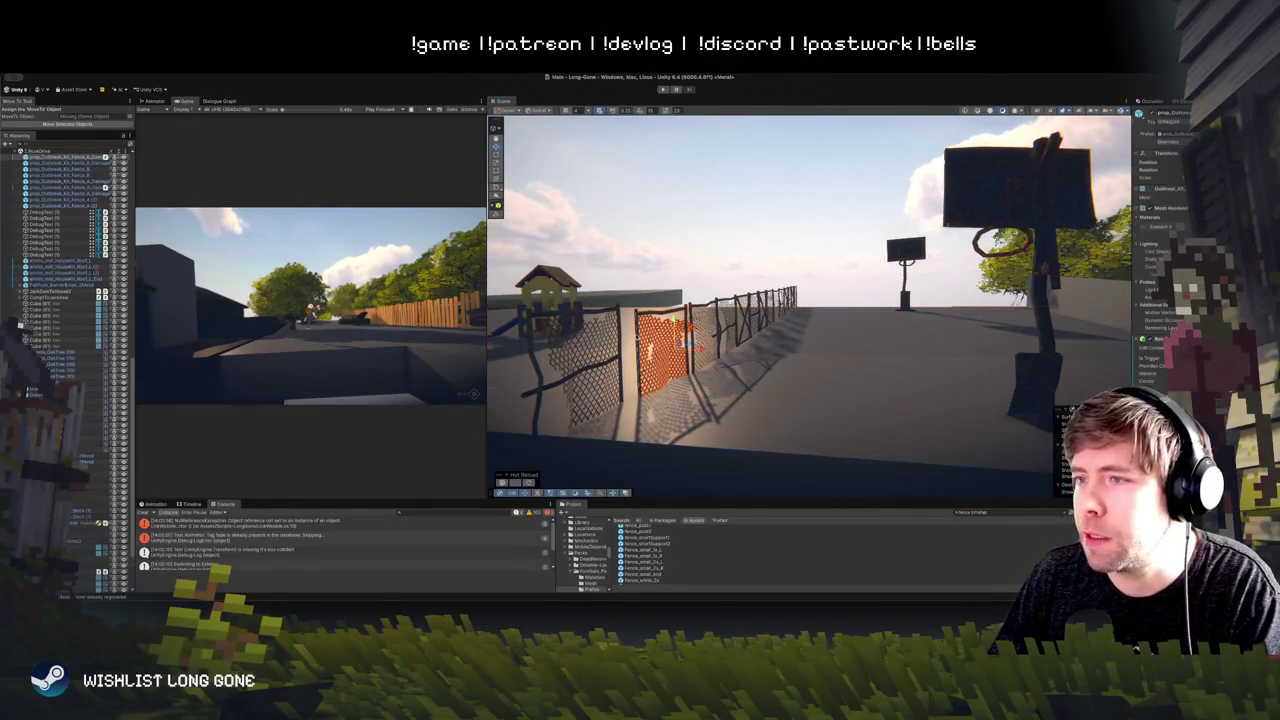
pyautogui.scroll(-5, 1160, 260)
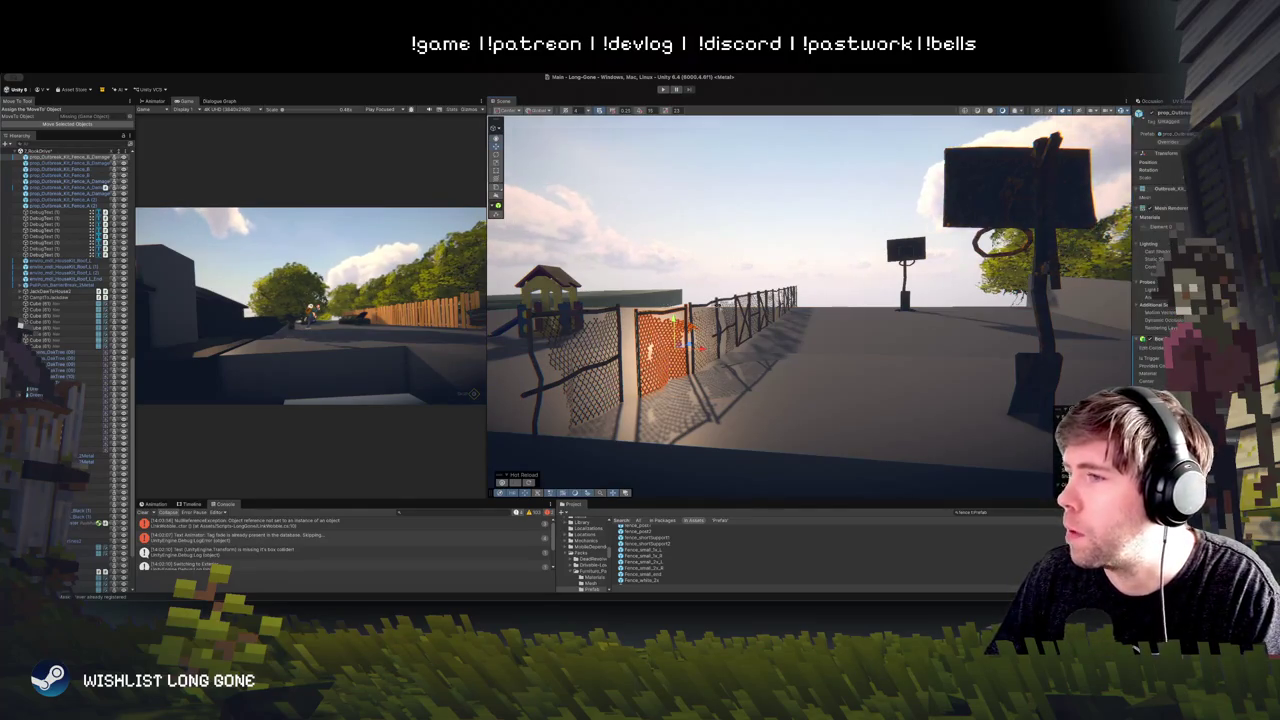
pyautogui.scroll(-5, 668, 302)
pyautogui.moveTo(933, 279); pyautogui.dragTo(771, 279)
pyautogui.moveTo(1058, 290); pyautogui.dragTo(1083, 280)
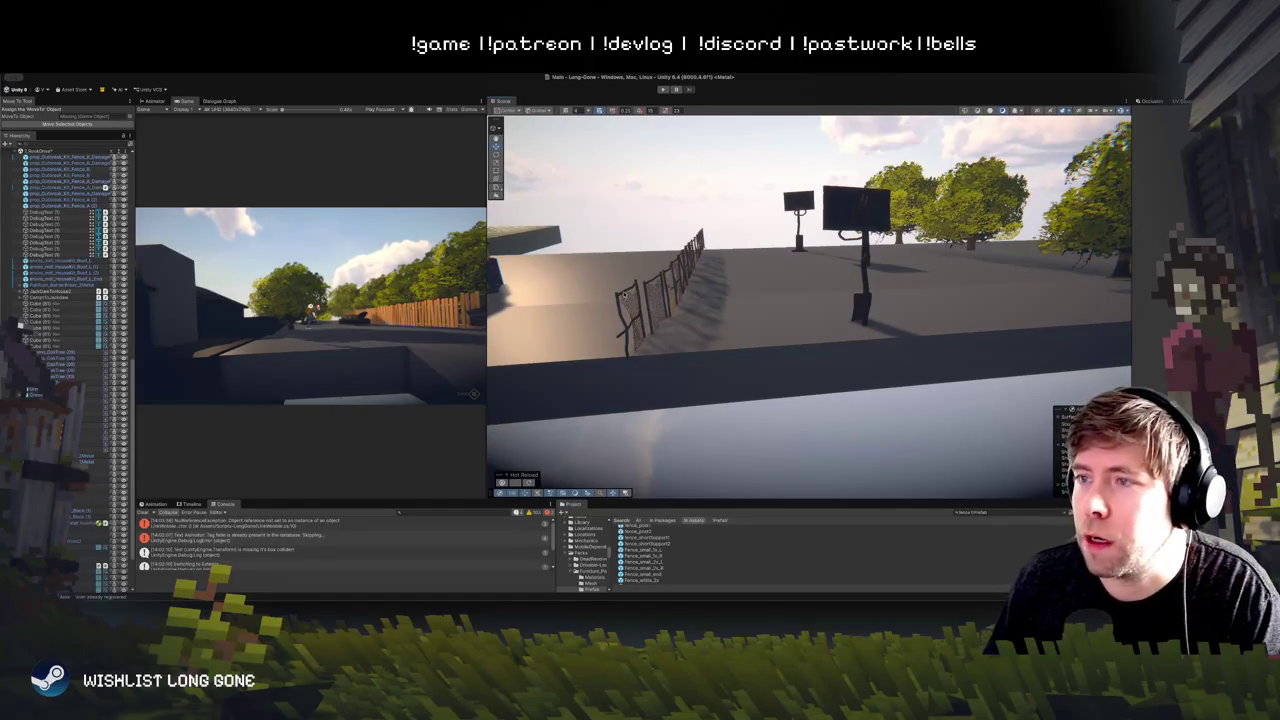
pyautogui.click(623, 295)
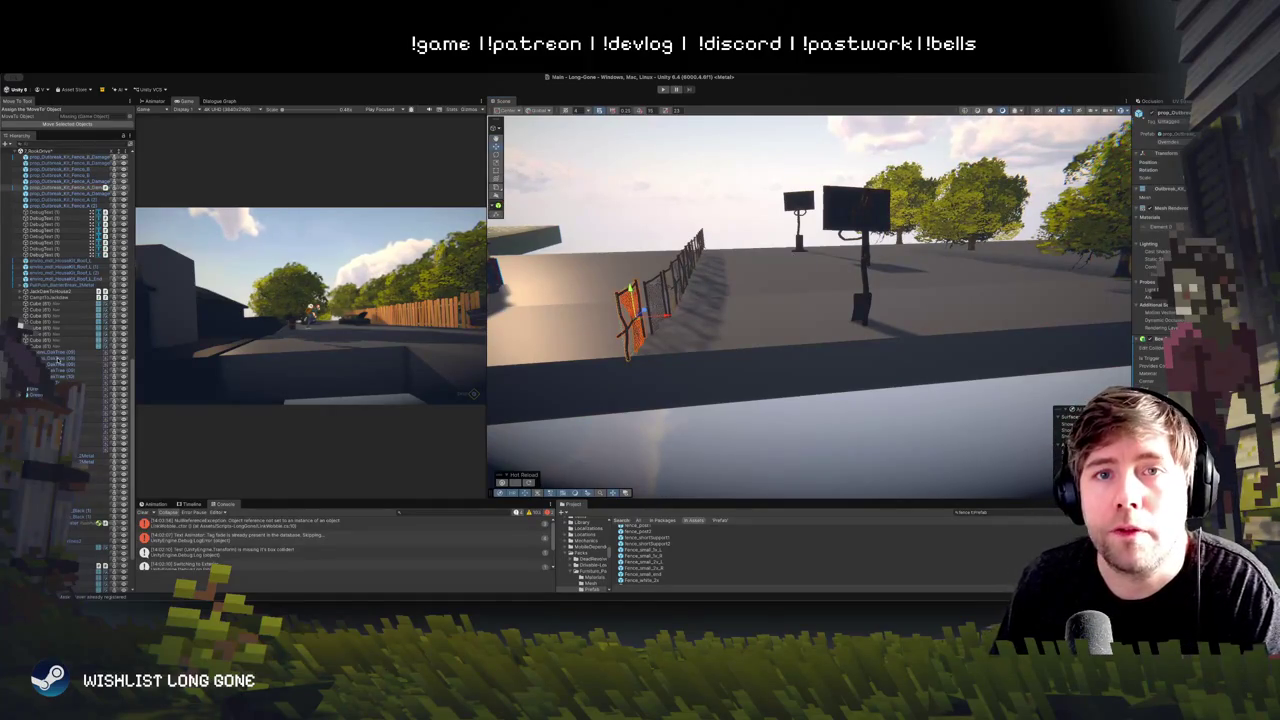
pyautogui.scroll(3, 62, 330)
pyautogui.click(70, 286)
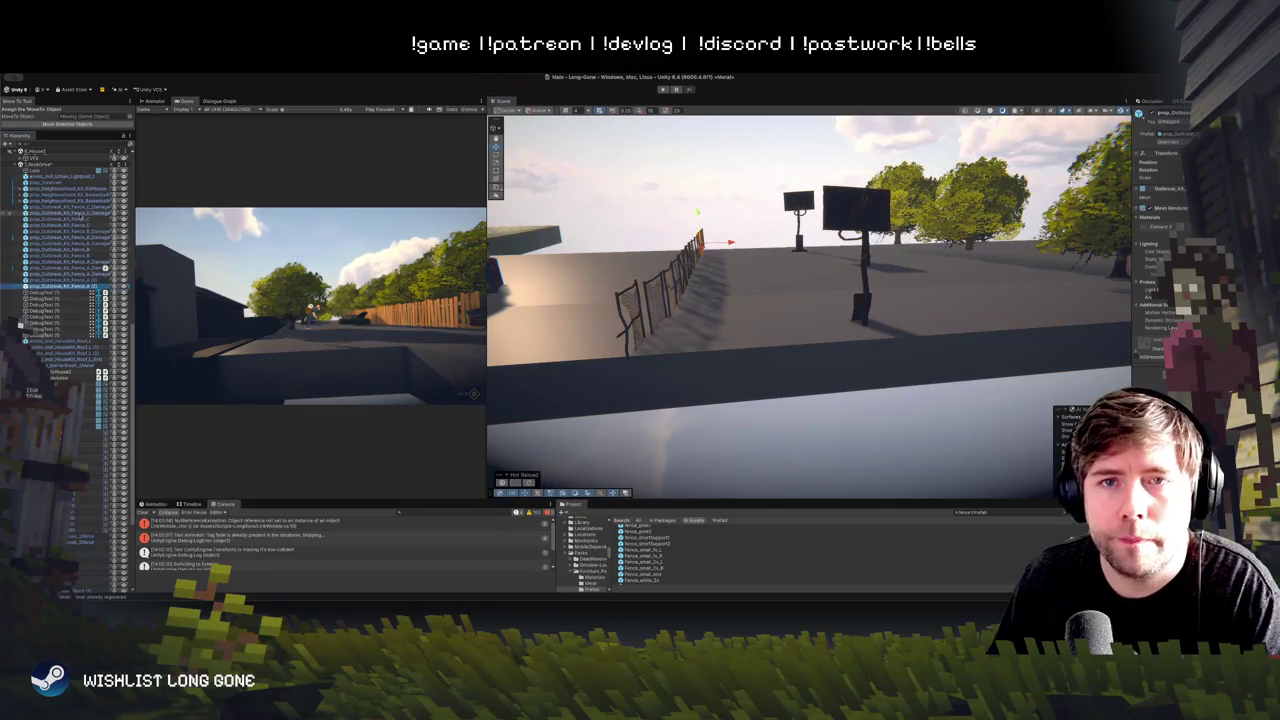
pyautogui.keyDown('shift'); pyautogui.click(81, 213); pyautogui.keyUp('shift')
pyautogui.keyDown('shift'); pyautogui.click(80, 207); pyautogui.keyUp('shift')
pyautogui.press('f')
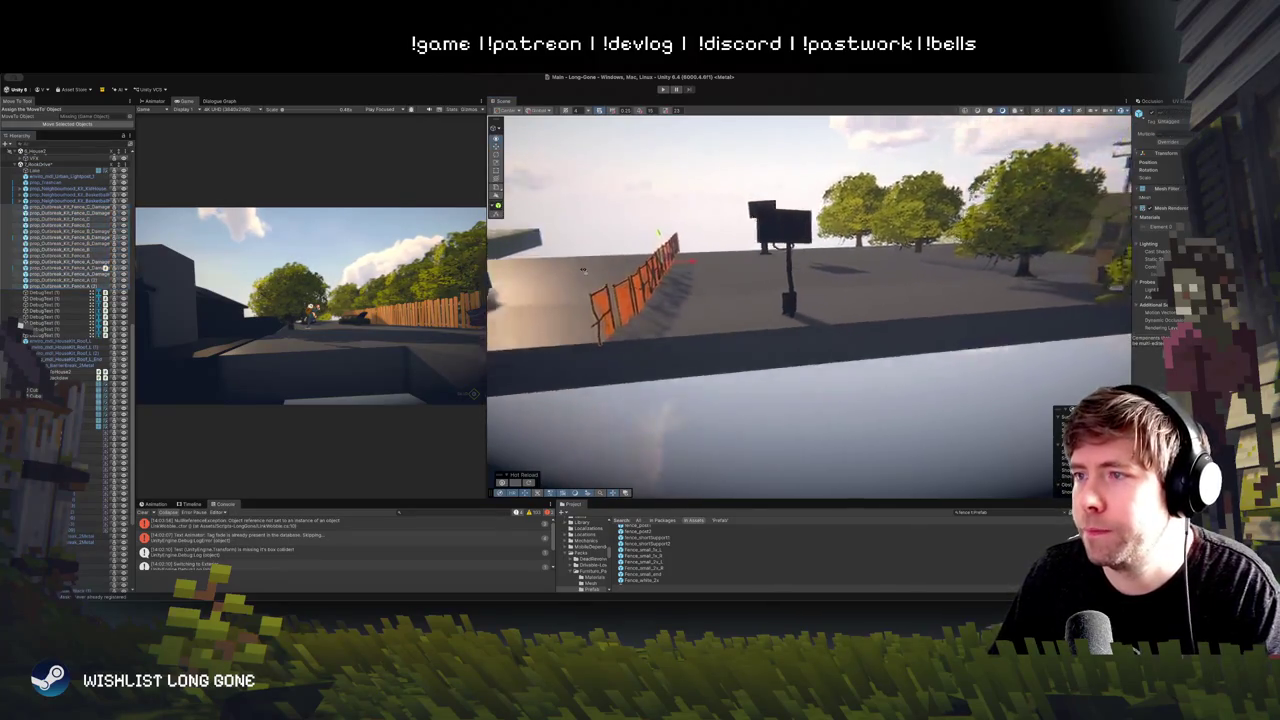
# Step: Duplicate the selected fence pieces and move the copy right, near the trees
pyautogui.hotkey('ctrl', 'd')
pyautogui.moveTo(688, 262); pyautogui.dragTo(840, 276)
pyautogui.moveTo(1075, 390); pyautogui.dragTo(781, 326)
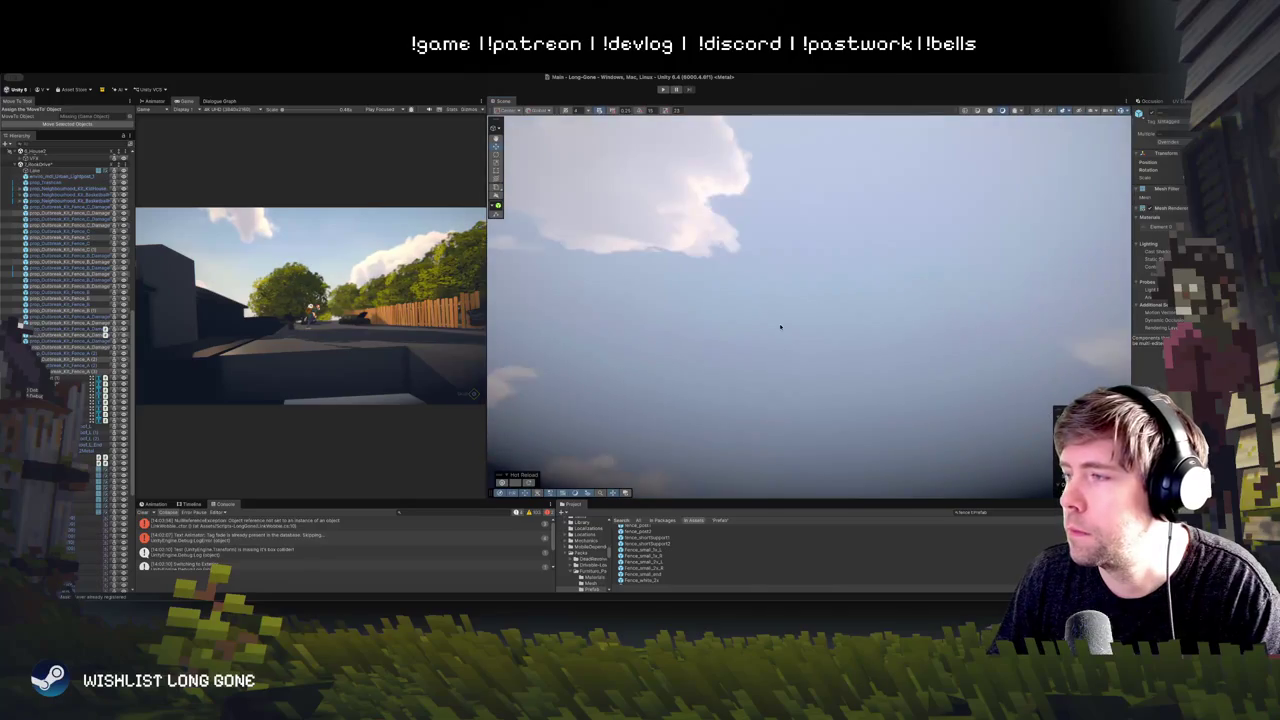
pyautogui.press('f')
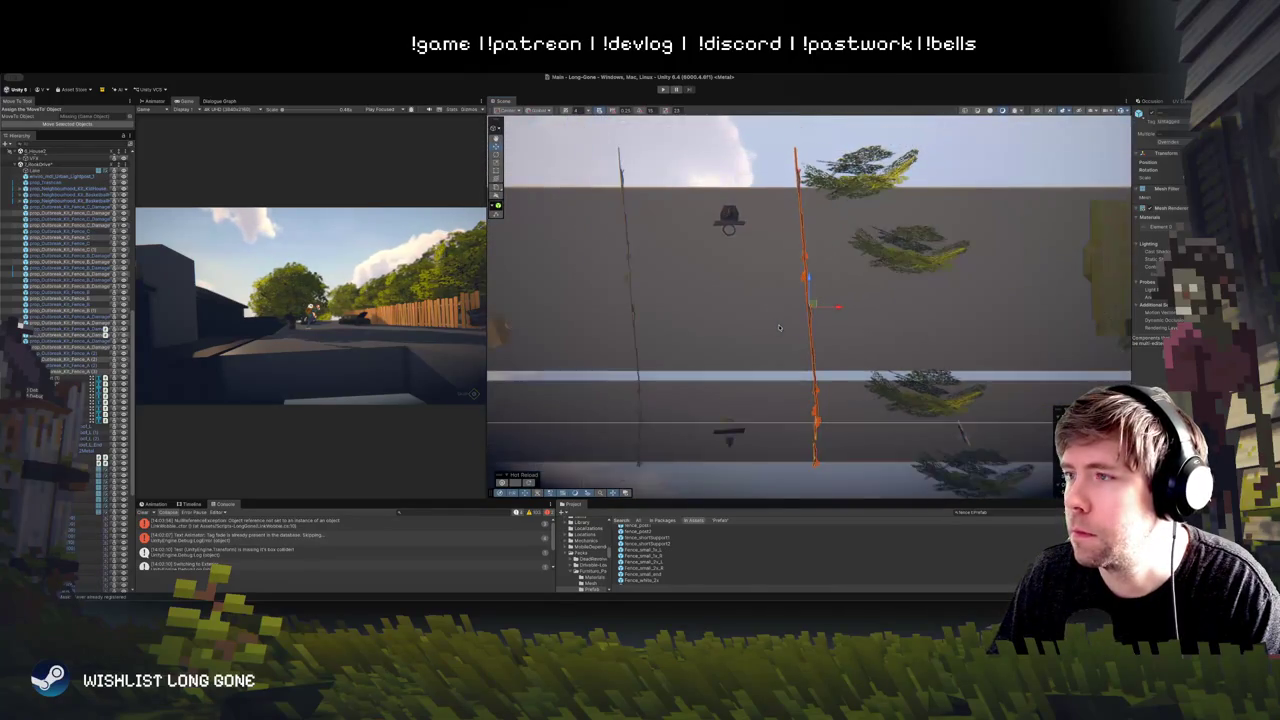
pyautogui.moveTo(852, 309); pyautogui.dragTo(846, 308)
pyautogui.click(741, 183)
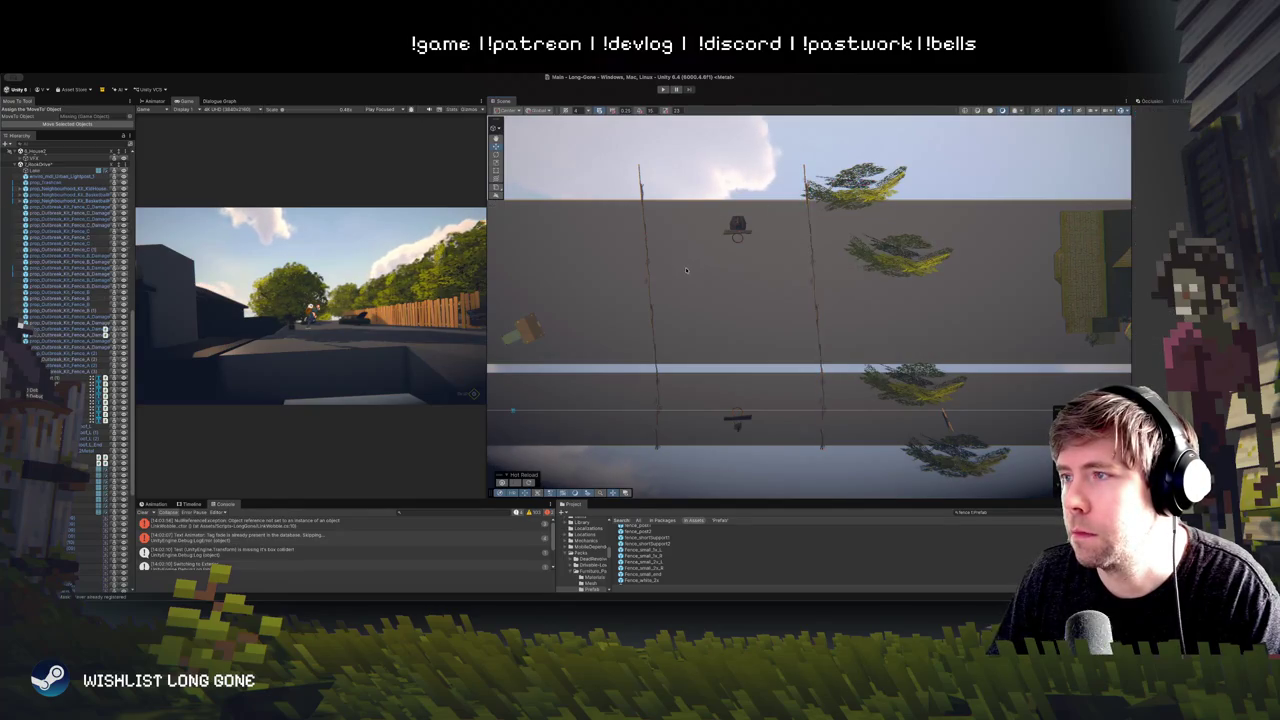
pyautogui.click(817, 295)
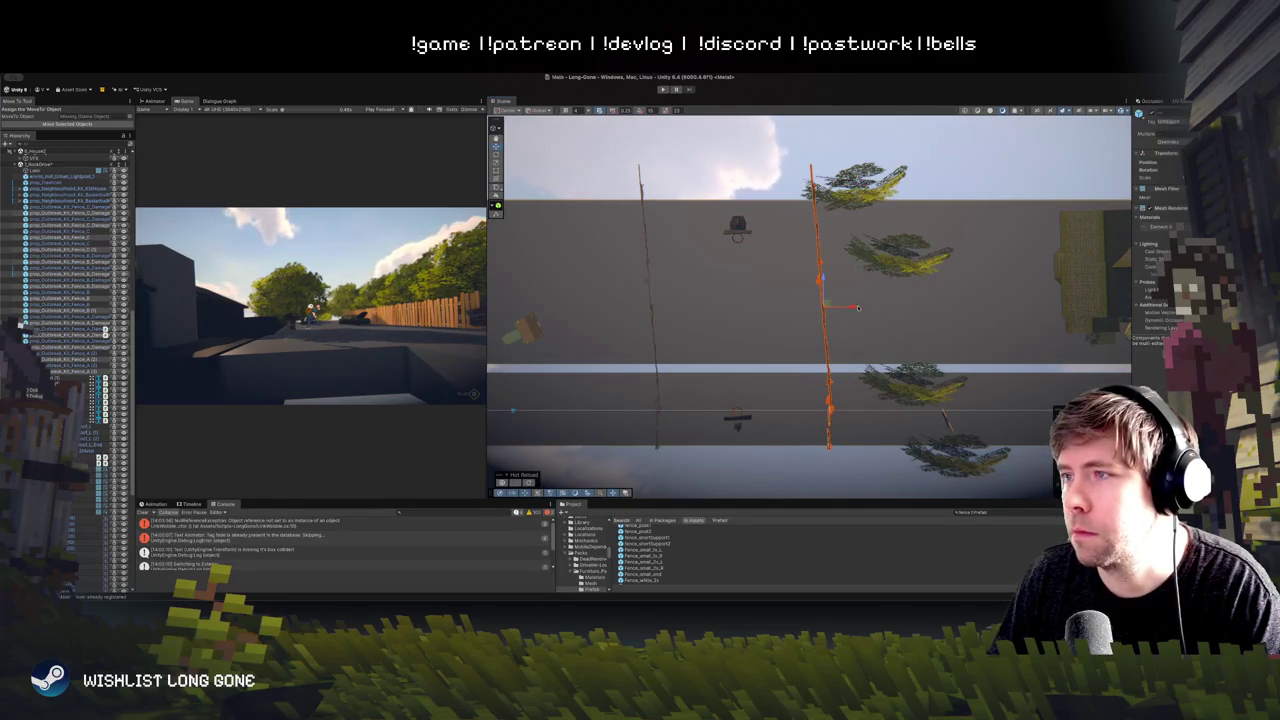
pyautogui.click(753, 168)
# Step: Orbit to an elevated view of the fences and hoop and pick out fence panels
pyautogui.moveTo(753, 168); pyautogui.dragTo(817, 336)
pyautogui.scroll(5, 817, 336)
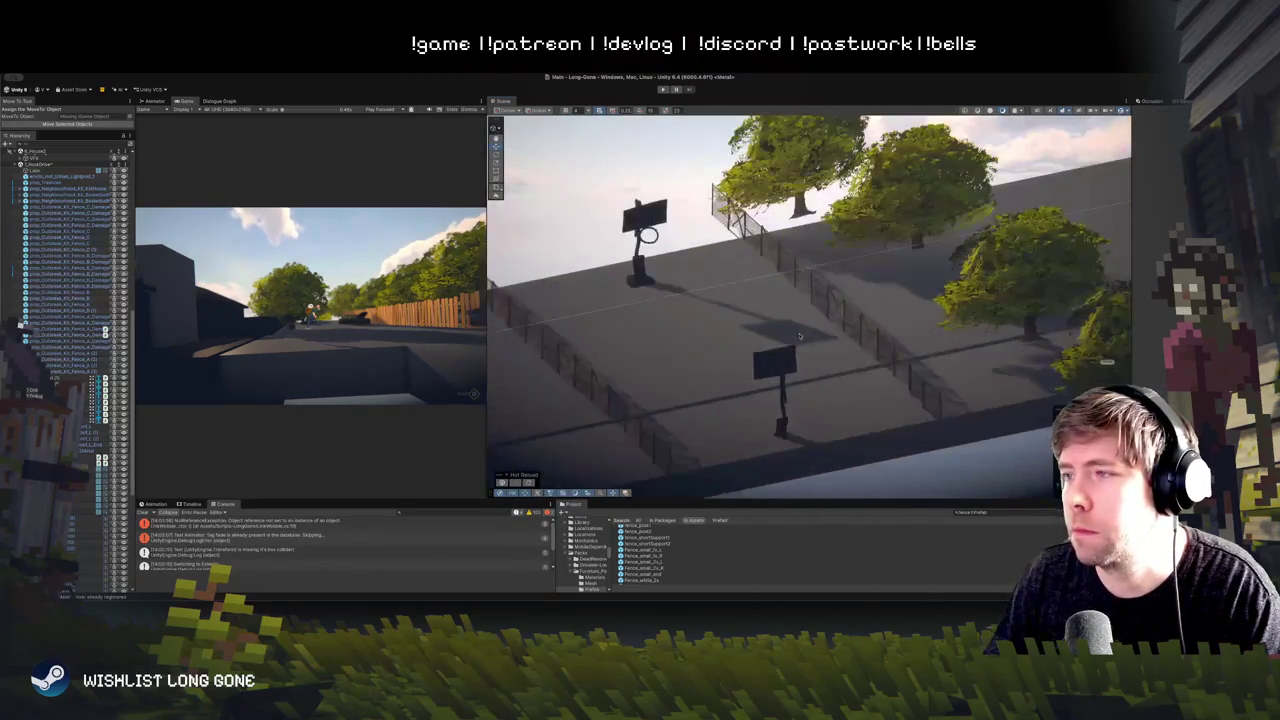
pyautogui.moveTo(642, 292)
pyautogui.mouseDown()
pyautogui.moveTo(670, 276)
pyautogui.moveTo(640, 270)
pyautogui.mouseUp()
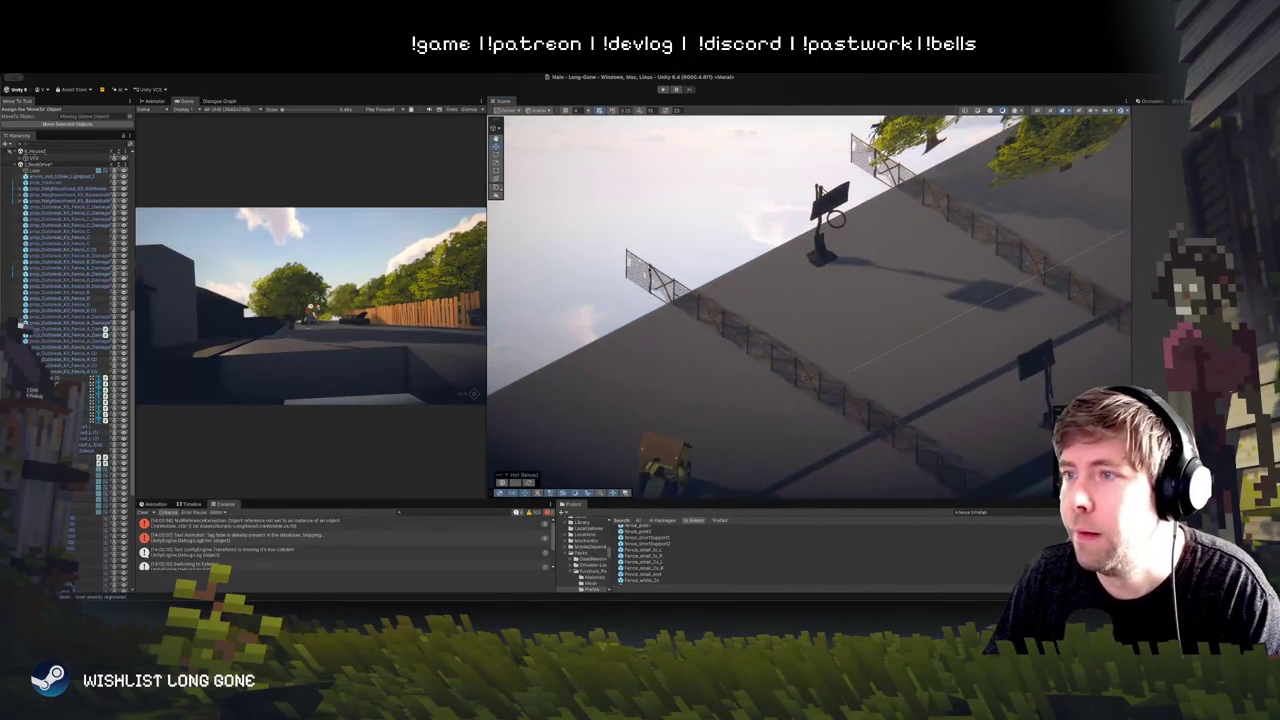
pyautogui.click(637, 268)
pyautogui.keyDown('shift'); pyautogui.click(75, 342); pyautogui.keyUp('shift')
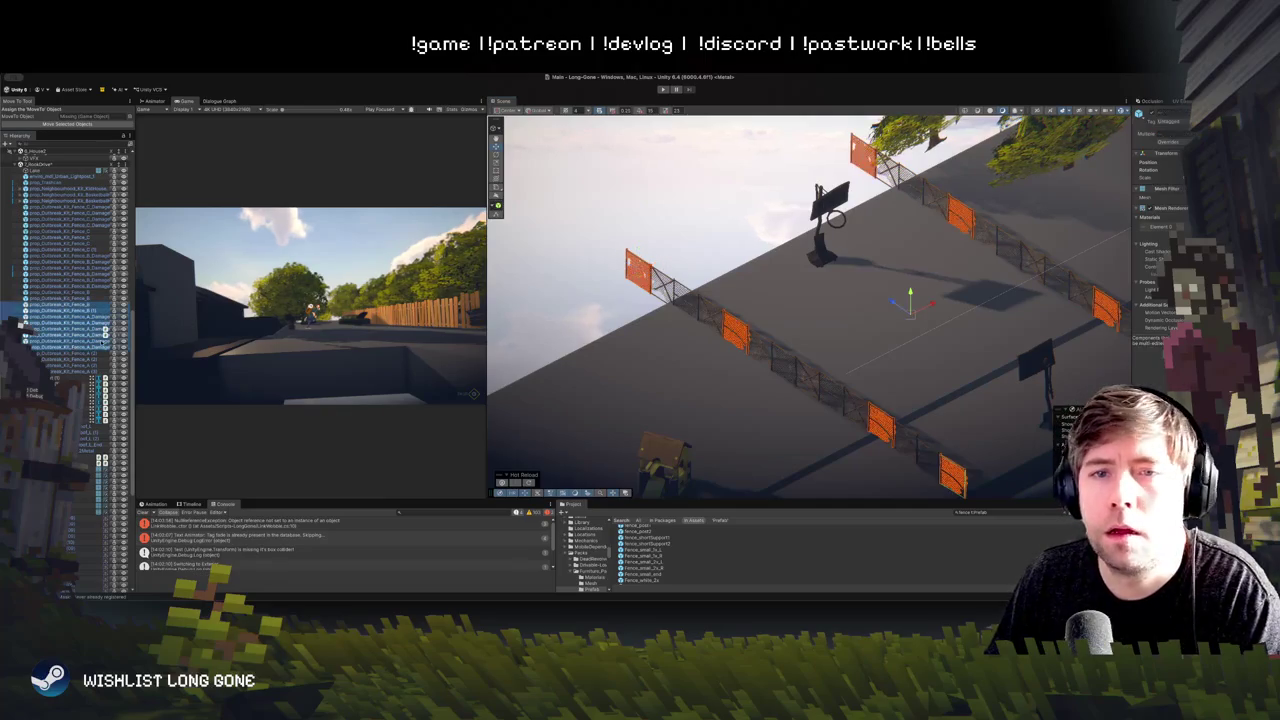
pyautogui.moveTo(758, 301); pyautogui.dragTo(768, 297)
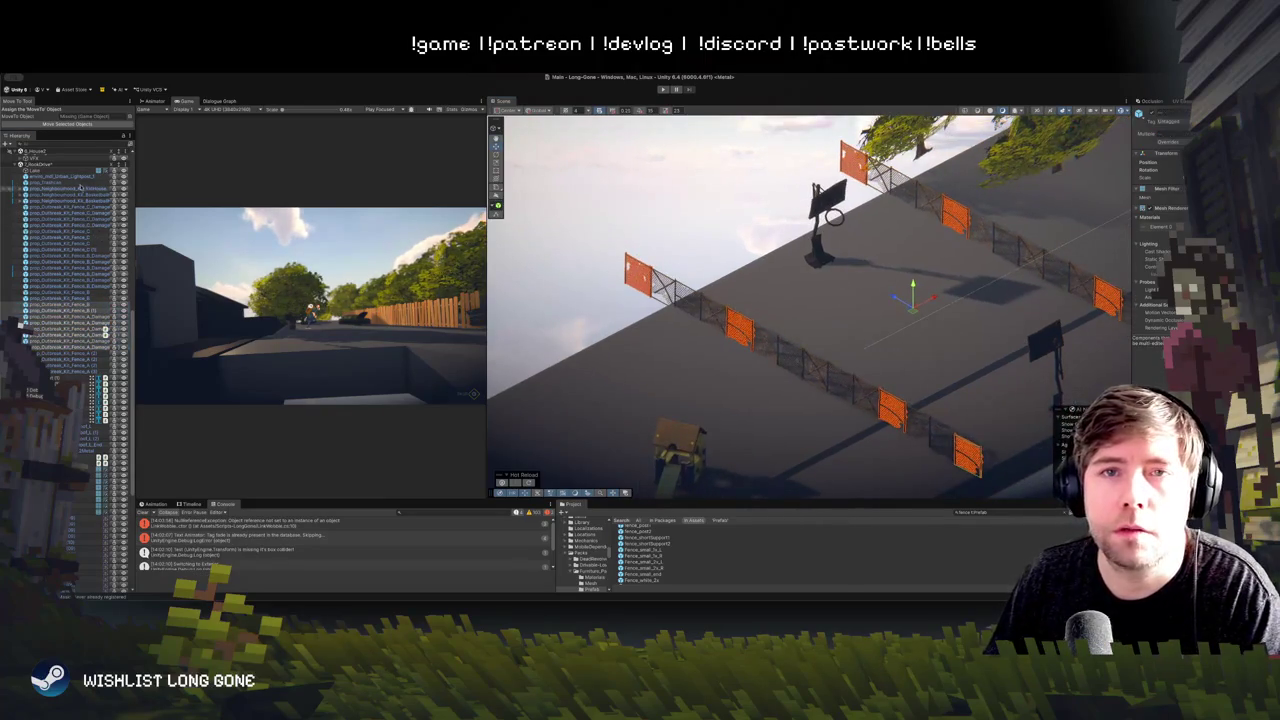
pyautogui.click(635, 270)
# Step: Select the run of panels from the orange one downward and rotate them about 90°
pyautogui.moveTo(640, 268); pyautogui.dragTo(756, 335)
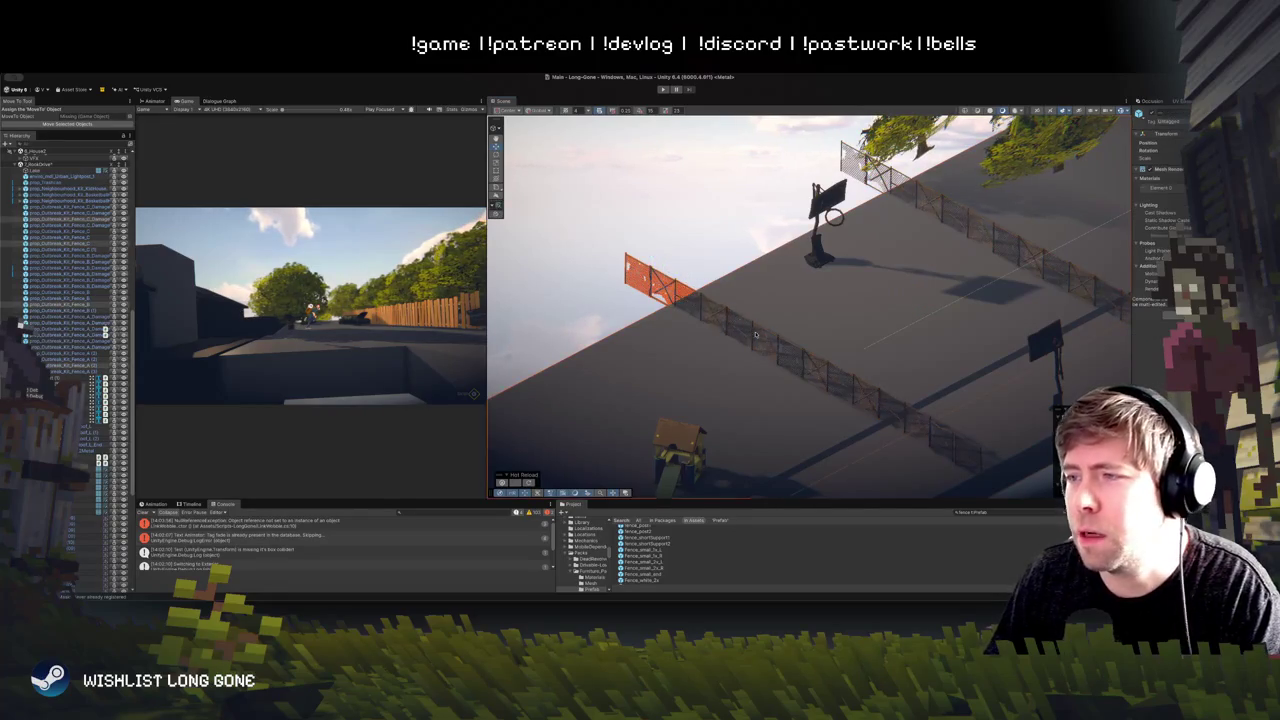
pyautogui.click(745, 325)
pyautogui.click(730, 314)
pyautogui.click(737, 318)
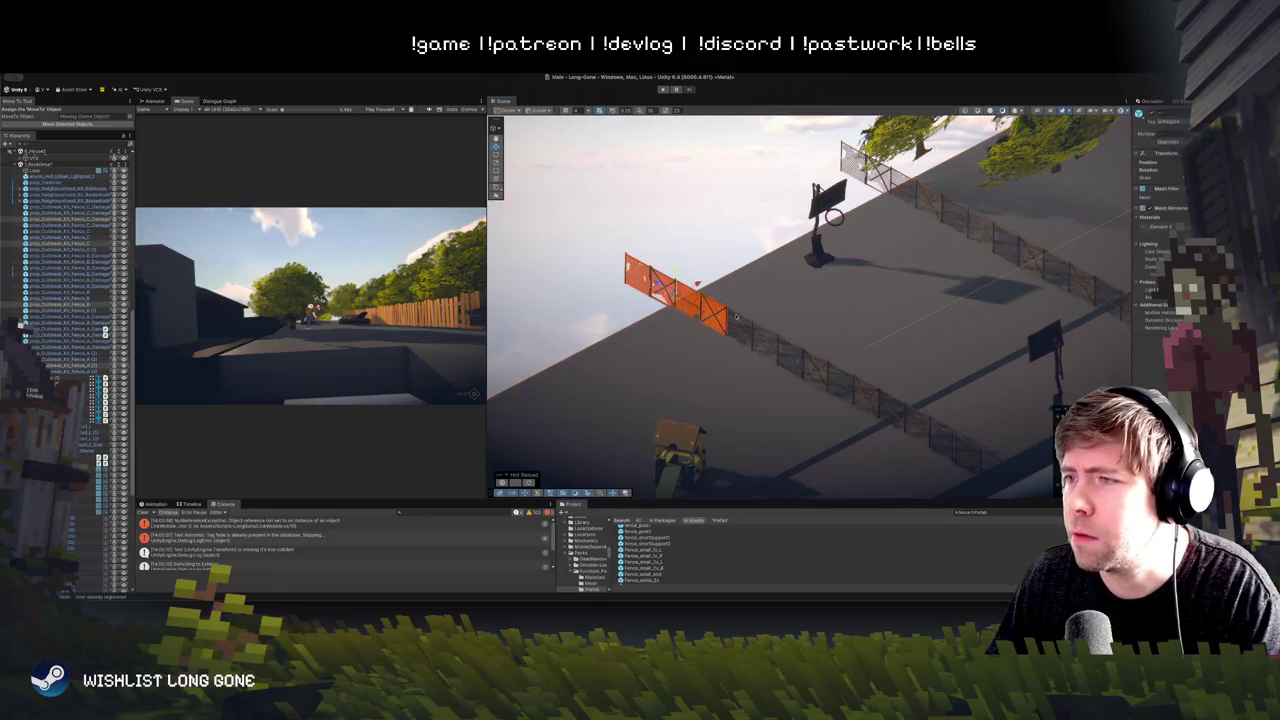
pyautogui.keyDown('shift'); pyautogui.click(766, 332); pyautogui.keyUp('shift')
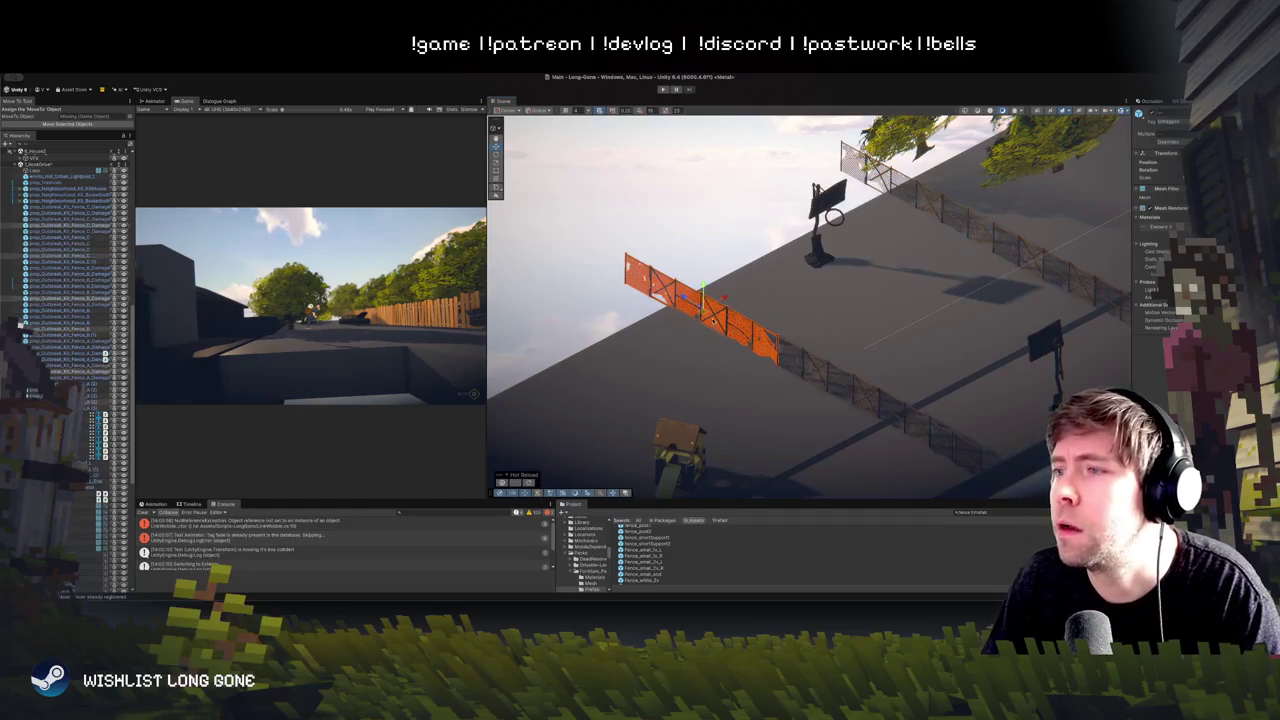
pyautogui.press('e')
pyautogui.moveTo(702, 312)
pyautogui.mouseDown()
pyautogui.moveTo(728, 314)
pyautogui.moveTo(700, 217)
pyautogui.moveTo(743, 242)
pyautogui.mouseUp()
pyautogui.click(660, 278)
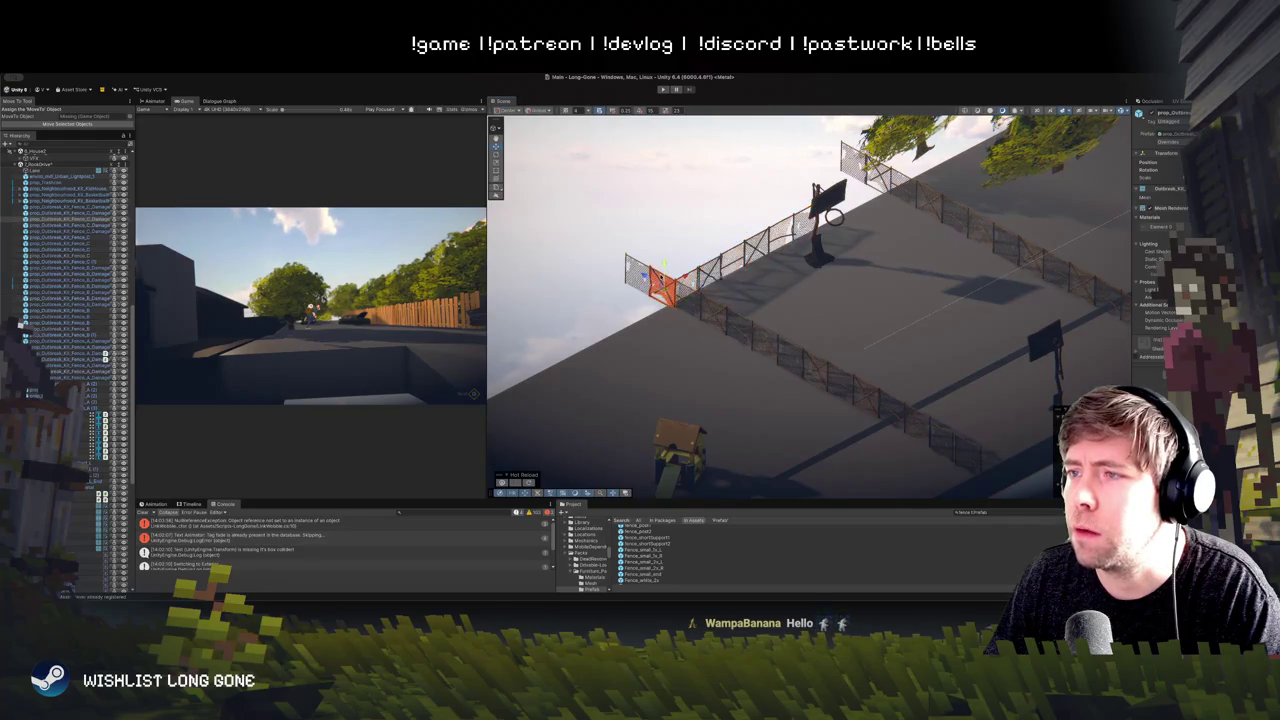
# Step: Delete the extra fence panels on the left and upper right
pyautogui.click(640, 276)
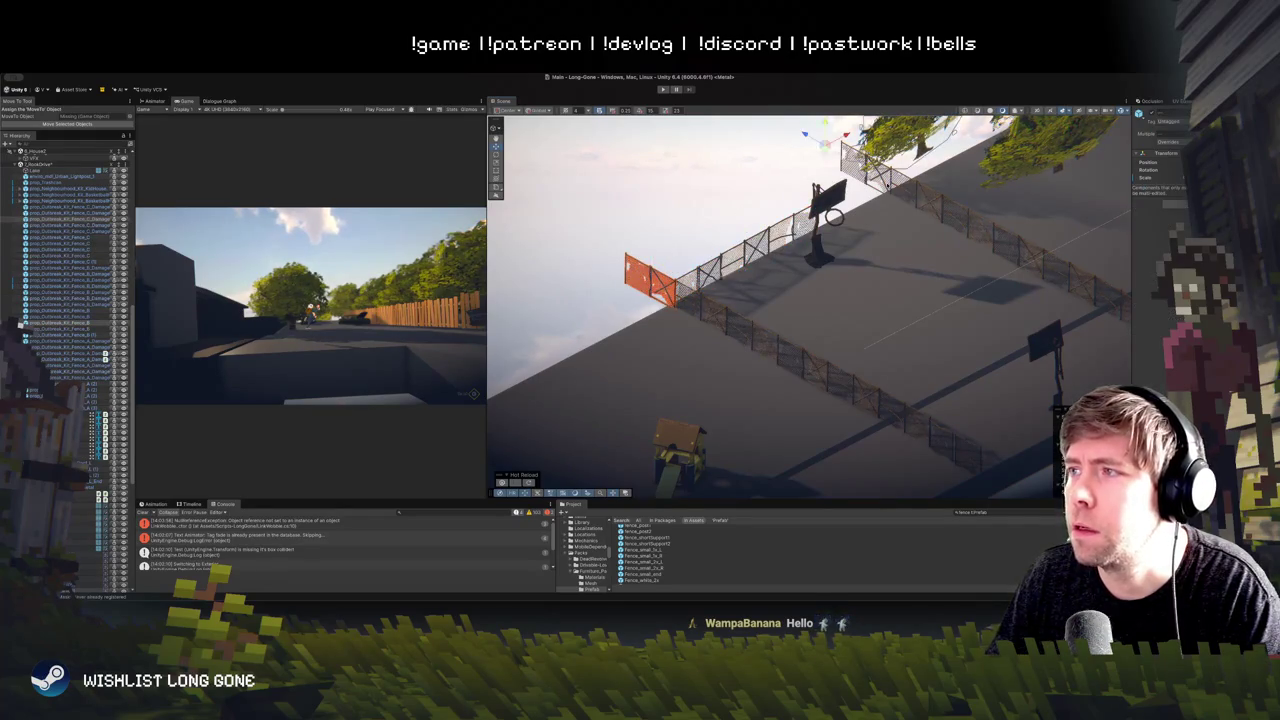
pyautogui.keyDown('shift'); pyautogui.click(876, 178); pyautogui.keyUp('shift')
pyautogui.keyDown('shift'); pyautogui.click(854, 162); pyautogui.keyUp('shift')
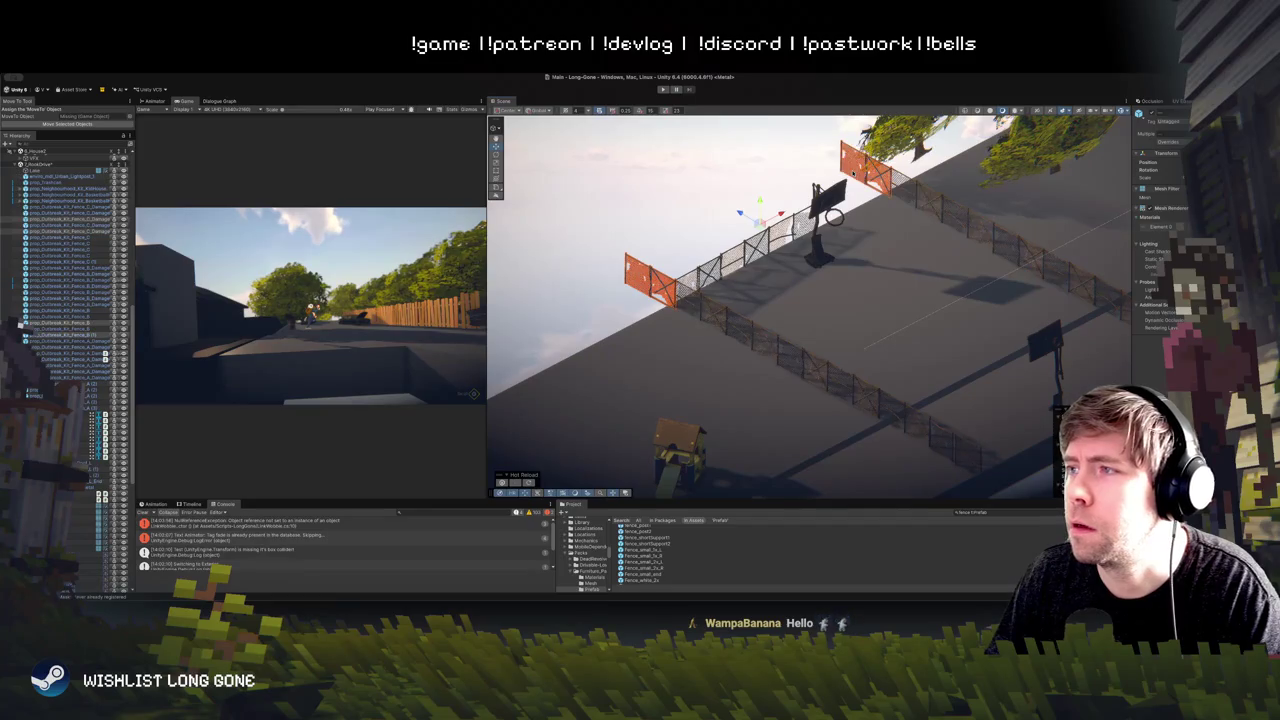
pyautogui.press('Delete')
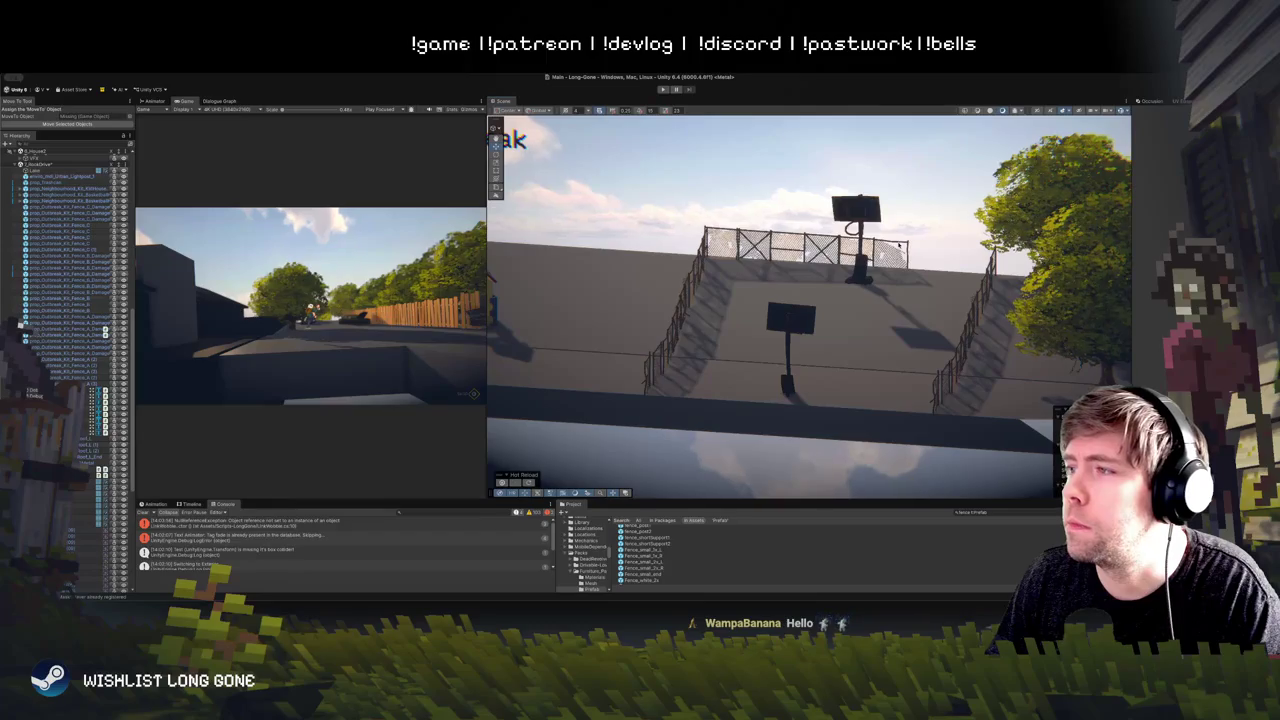
# Step: Move a fence panel into the gap beside the hoop and rotate it in line with the fence
pyautogui.click(899, 247)
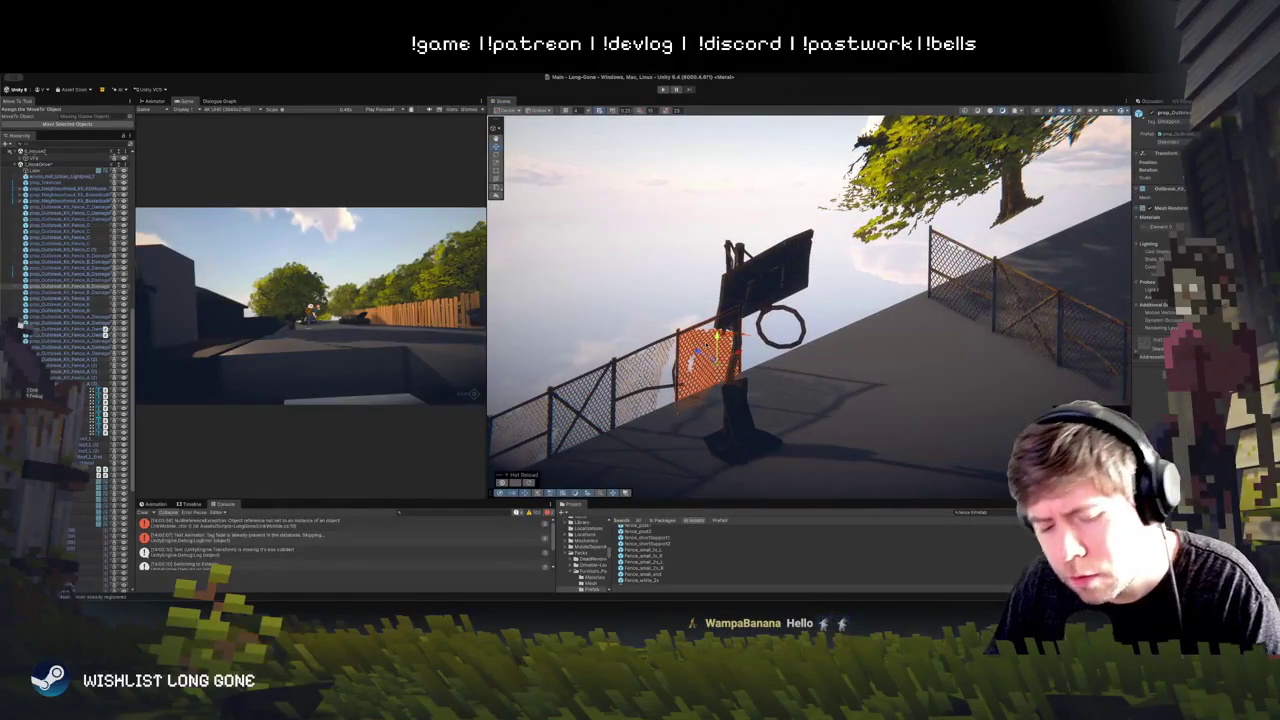
pyautogui.moveTo(741, 352)
pyautogui.mouseDown()
pyautogui.moveTo(810, 306)
pyautogui.moveTo(799, 321)
pyautogui.mouseUp()
pyautogui.click(578, 405)
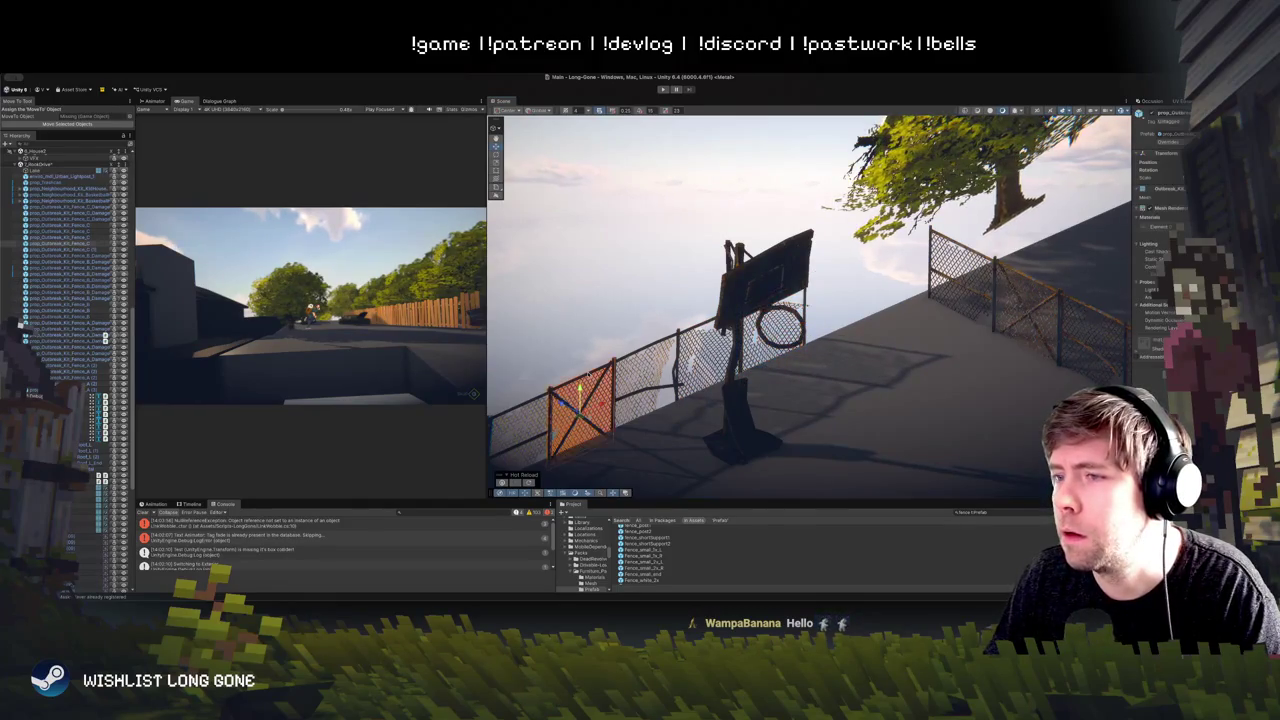
pyautogui.moveTo(604, 402)
pyautogui.mouseDown()
pyautogui.moveTo(830, 330)
pyautogui.moveTo(885, 348)
pyautogui.mouseUp()
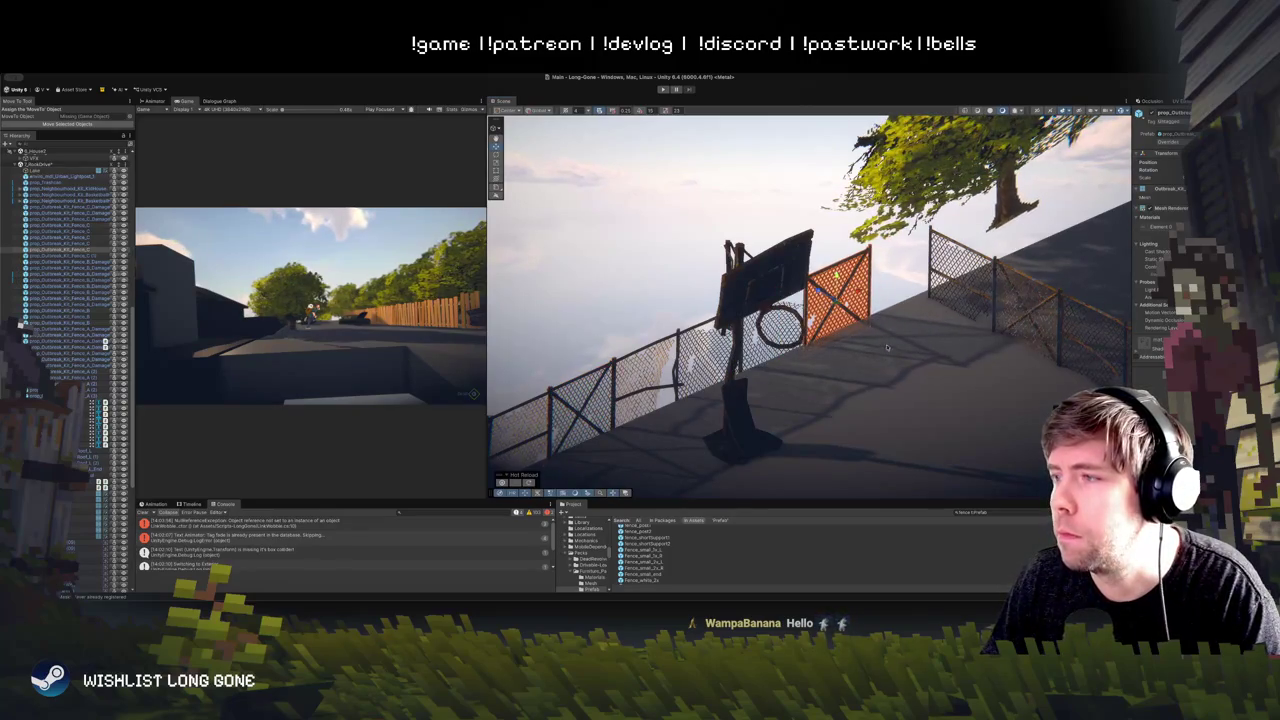
pyautogui.moveTo(952, 283); pyautogui.dragTo(958, 258)
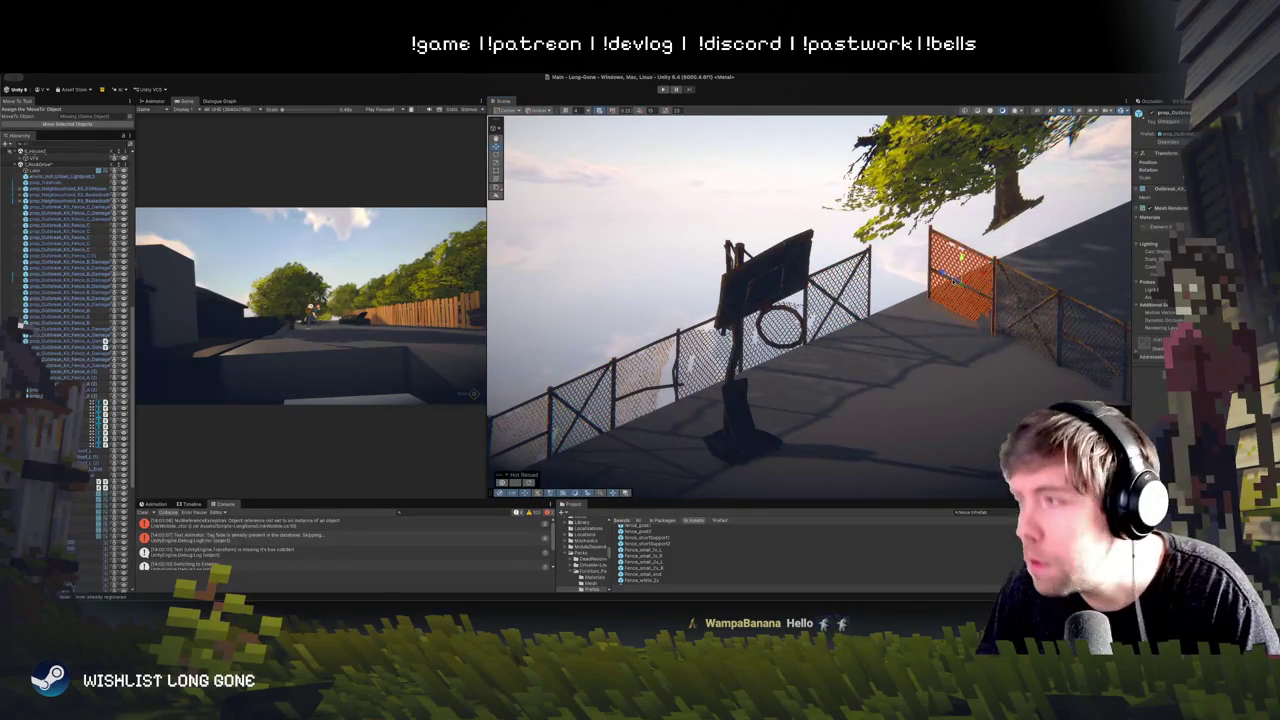
pyautogui.press('e')
pyautogui.moveTo(925, 272)
pyautogui.mouseDown()
pyautogui.moveTo(913, 296)
pyautogui.moveTo(905, 276)
pyautogui.mouseUp()
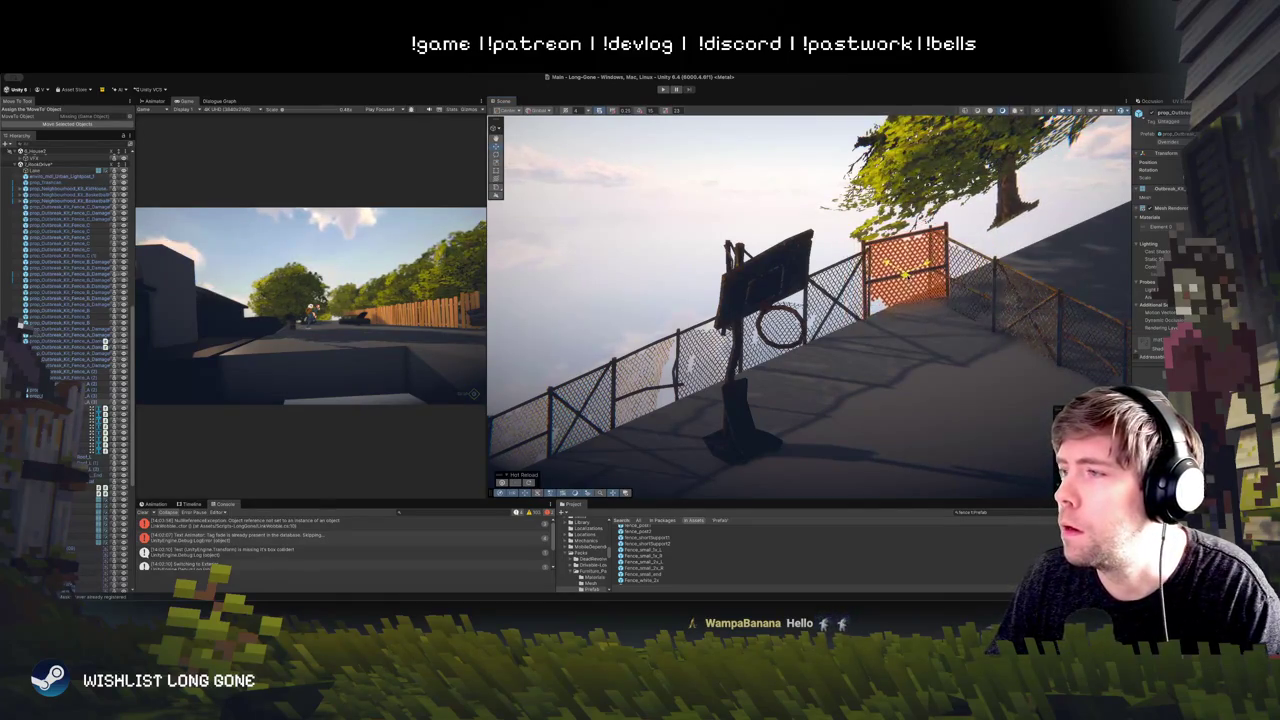
# Step: Face the basketball hoop and select the corner fence panel for rotating
pyautogui.click(700, 240)
pyautogui.moveTo(700, 240)
pyautogui.mouseDown()
pyautogui.moveTo(666, 229)
pyautogui.moveTo(655, 270)
pyautogui.moveTo(771, 466)
pyautogui.moveTo(789, 392)
pyautogui.moveTo(800, 420)
pyautogui.moveTo(786, 300)
pyautogui.mouseUp()
pyautogui.click(790, 292)
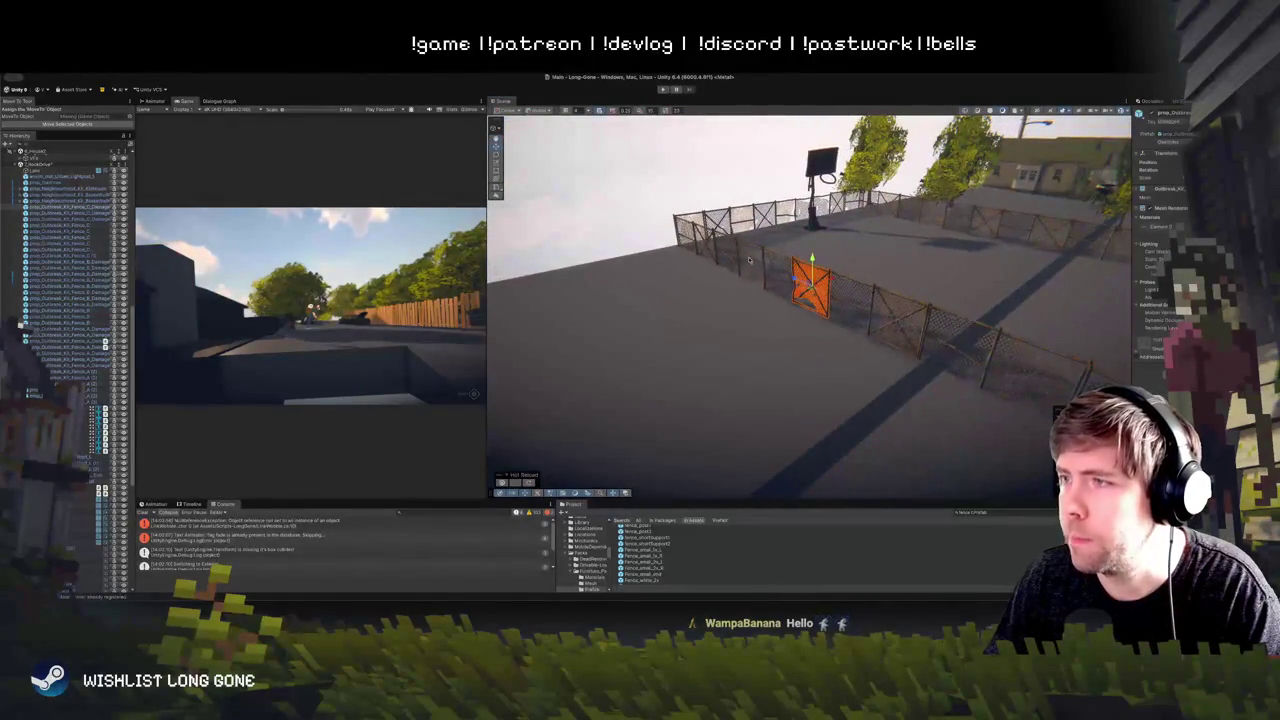
pyautogui.click(736, 250)
pyautogui.press('e')
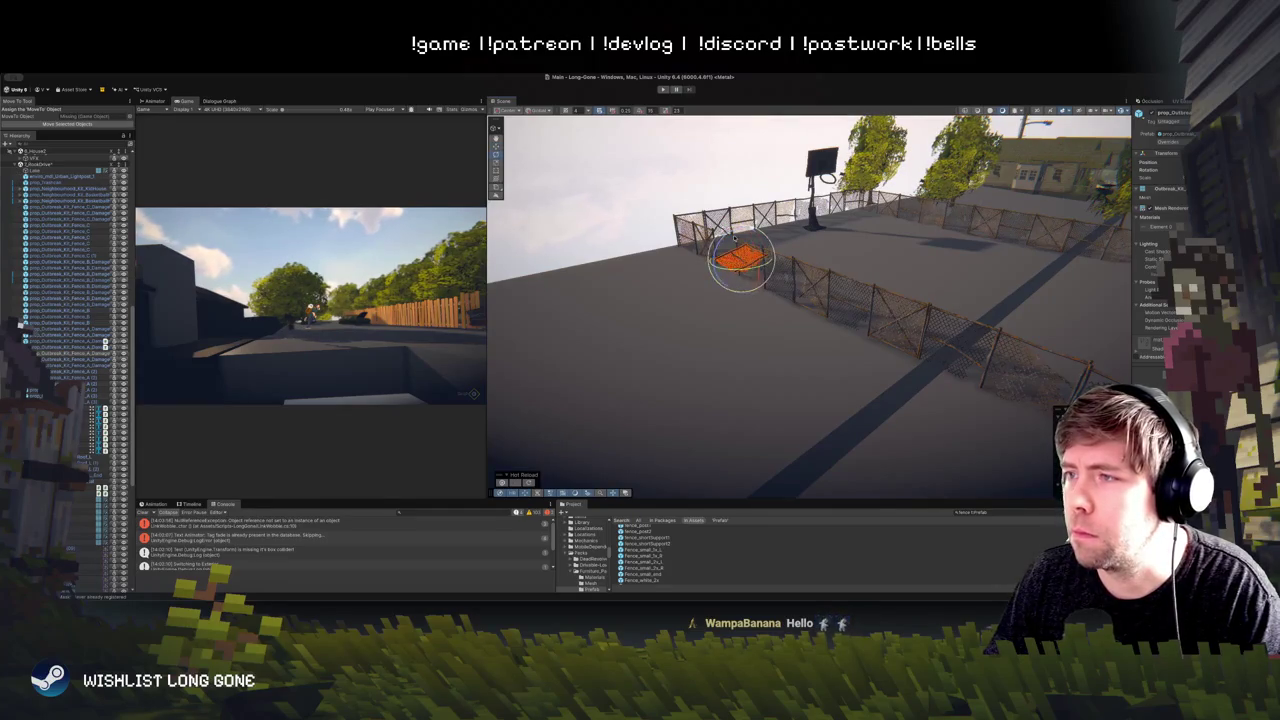
pyautogui.moveTo(578, 214)
pyautogui.mouseDown()
pyautogui.moveTo(725, 241)
pyautogui.moveTo(680, 263)
pyautogui.moveTo(637, 241)
pyautogui.moveTo(580, 255)
pyautogui.moveTo(827, 306)
pyautogui.mouseUp()
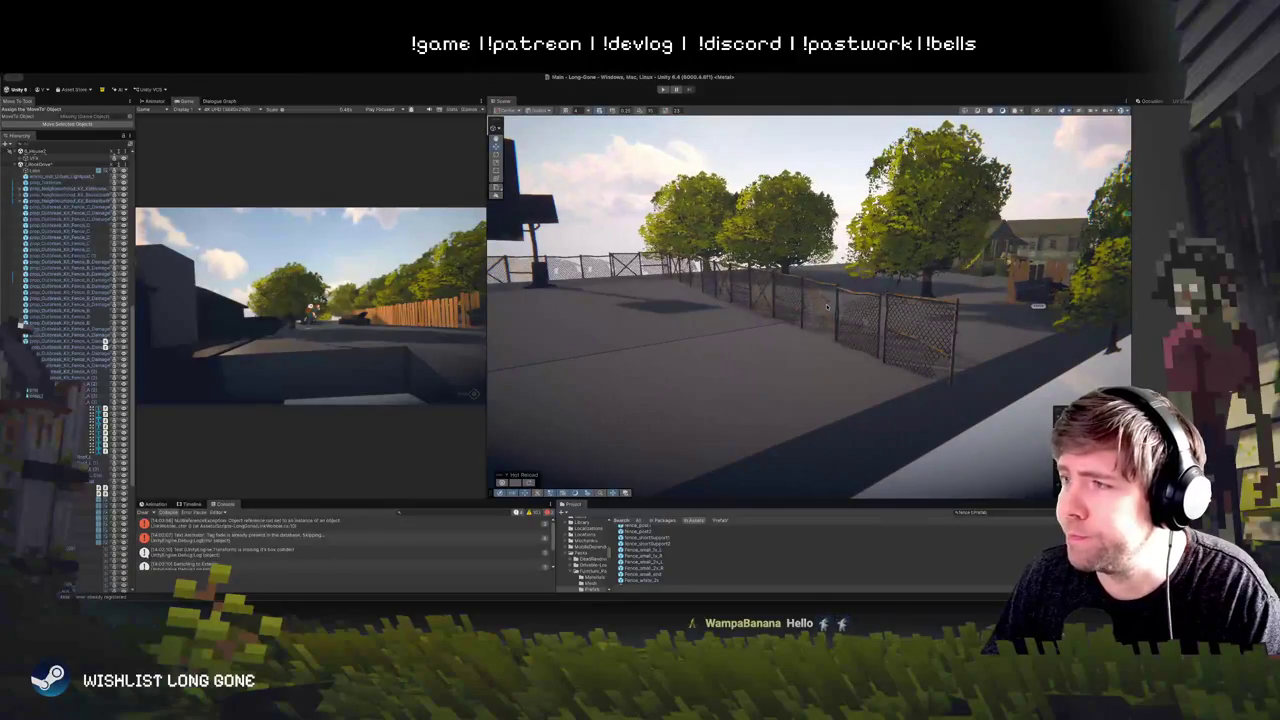
# Step: Swing the view along the fence to the loose fence panel and select it
pyautogui.click(827, 306)
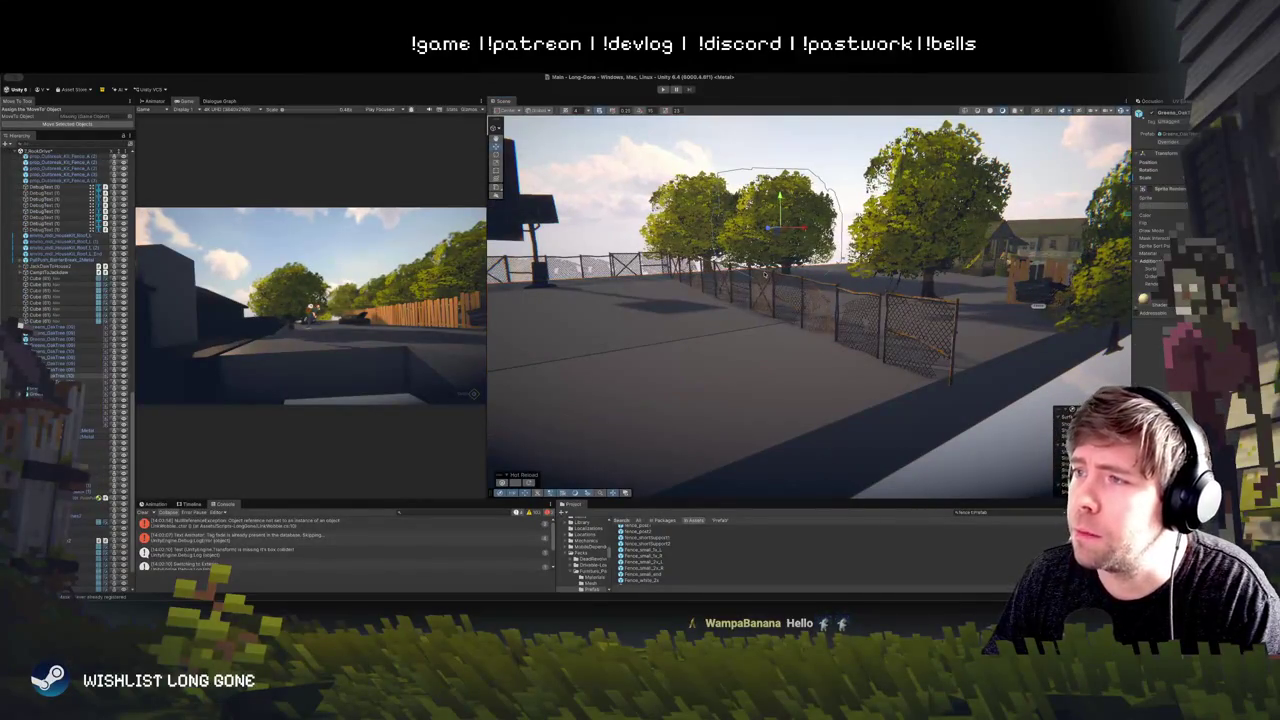
pyautogui.click(765, 272)
pyautogui.moveTo(800, 300)
pyautogui.mouseDown()
pyautogui.moveTo(760, 290)
pyautogui.moveTo(750, 305)
pyautogui.mouseUp()
pyautogui.click(709, 277)
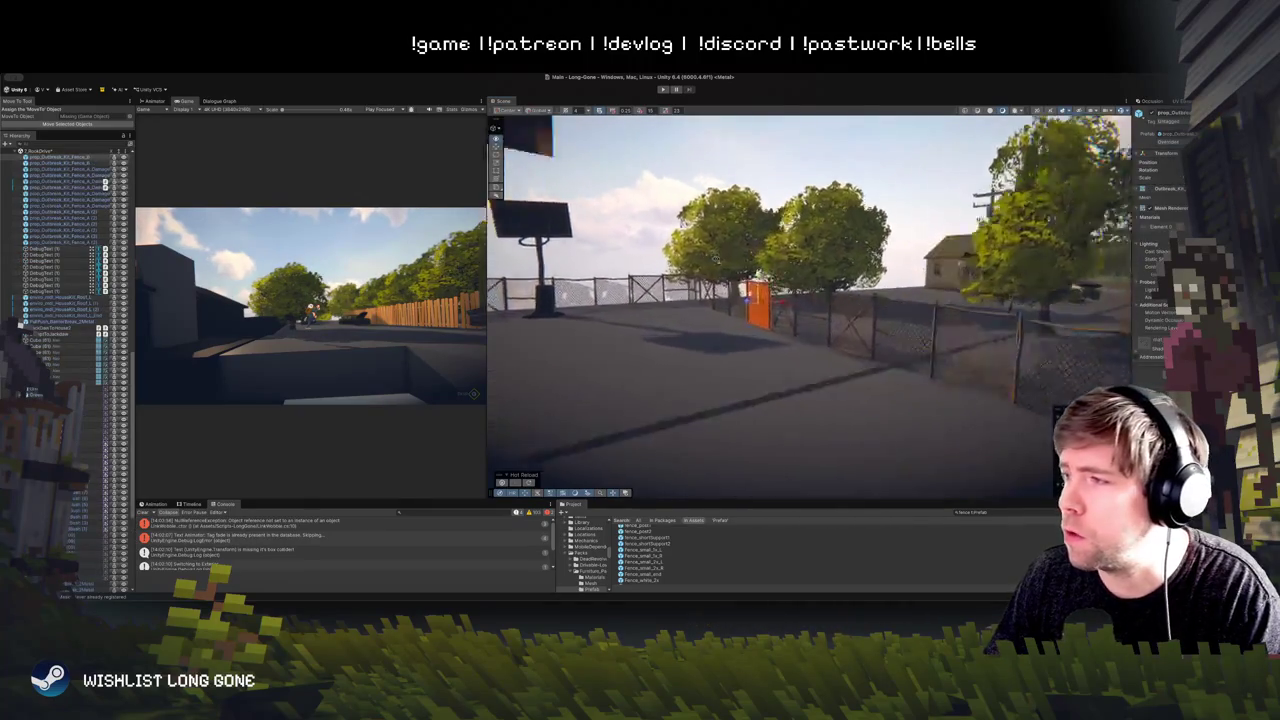
pyautogui.scroll(10, 838, 275)
pyautogui.moveTo(838, 275)
pyautogui.mouseDown()
pyautogui.moveTo(800, 315)
pyautogui.moveTo(718, 311)
pyautogui.mouseUp()
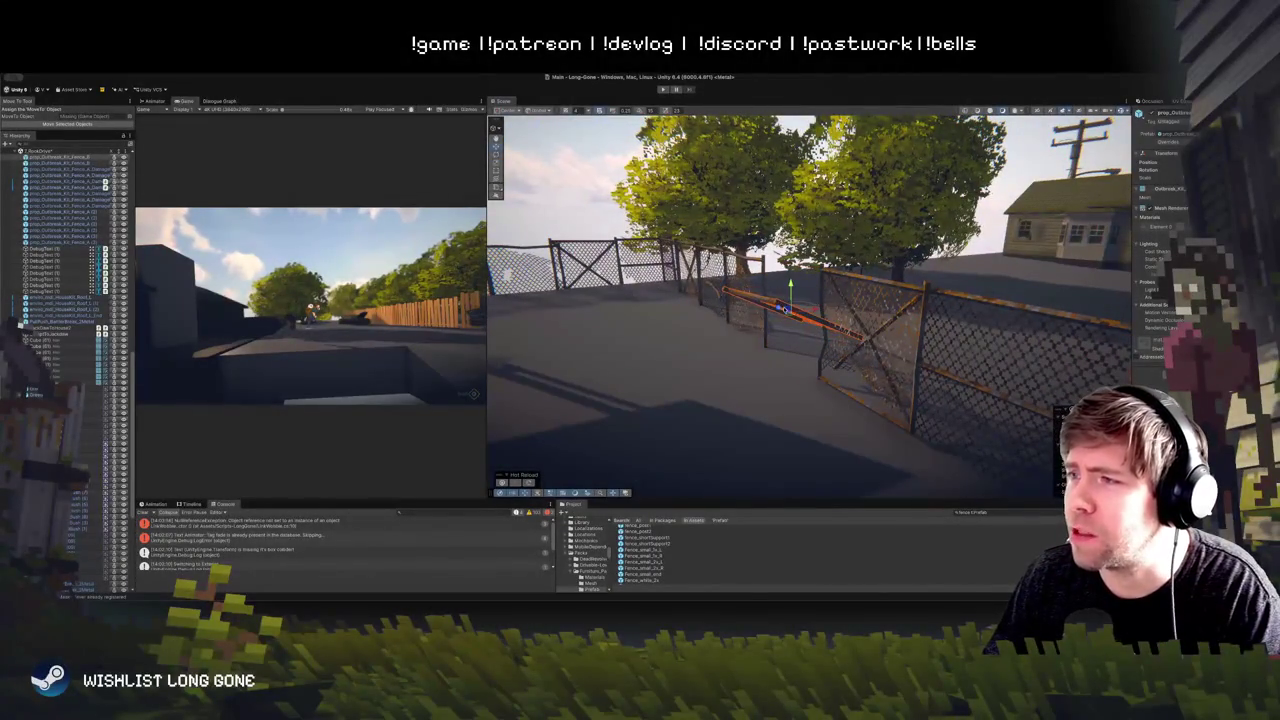
# Step: Rotate the loose panel until it lies flat on the ground
pyautogui.press('e')
pyautogui.moveTo(725, 322); pyautogui.dragTo(703, 343)
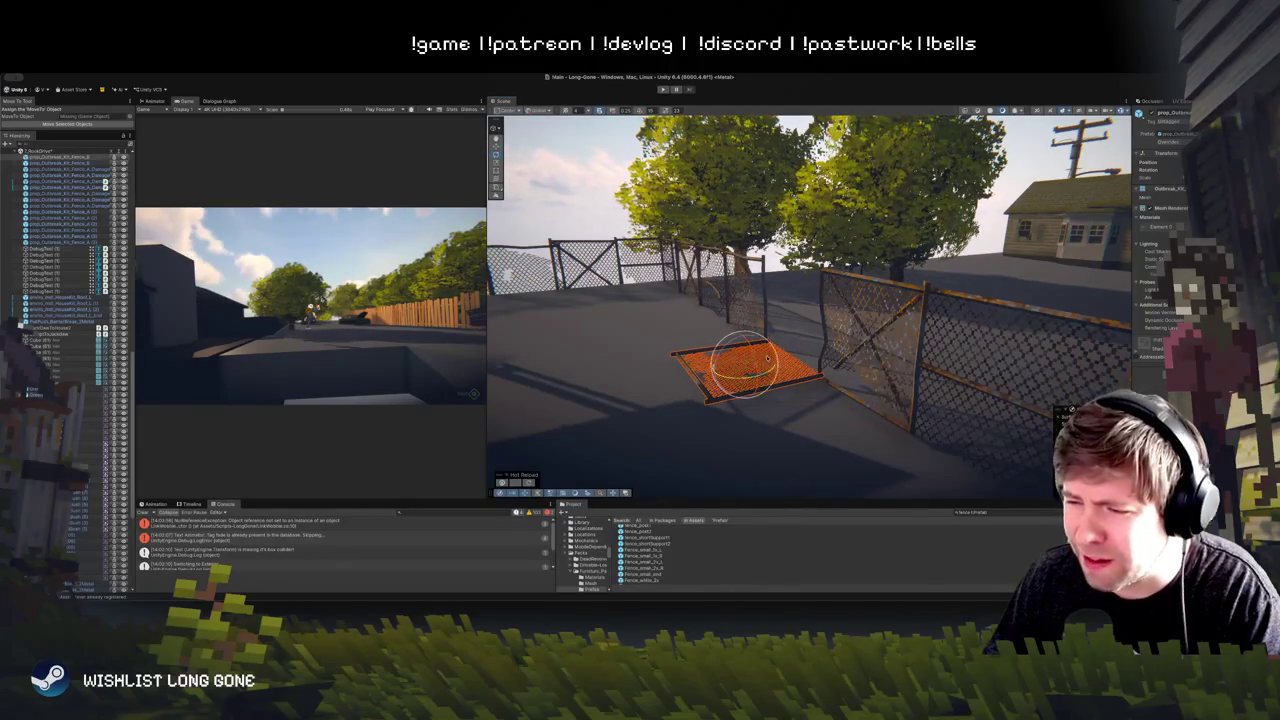
pyautogui.press('w')
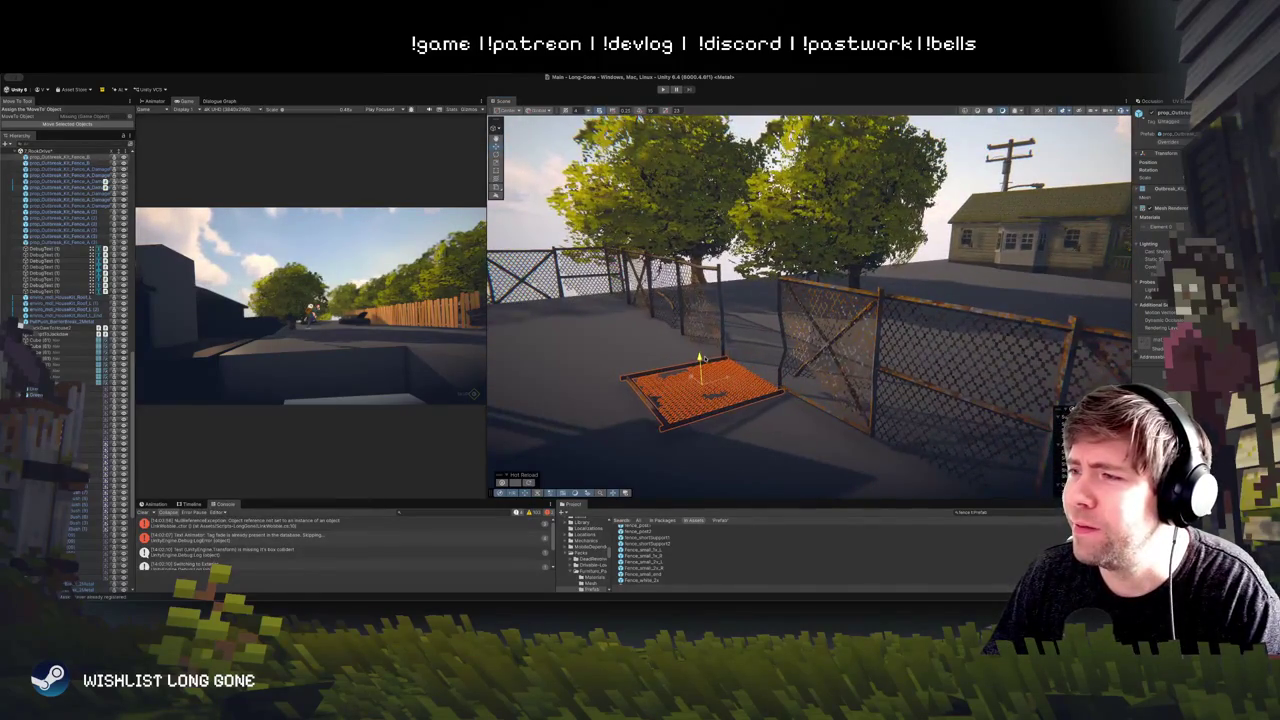
pyautogui.moveTo(729, 352); pyautogui.dragTo(675, 336)
pyautogui.moveTo(674, 336)
pyautogui.mouseDown()
pyautogui.moveTo(695, 322)
pyautogui.moveTo(925, 379)
pyautogui.moveTo(755, 367)
pyautogui.mouseUp()
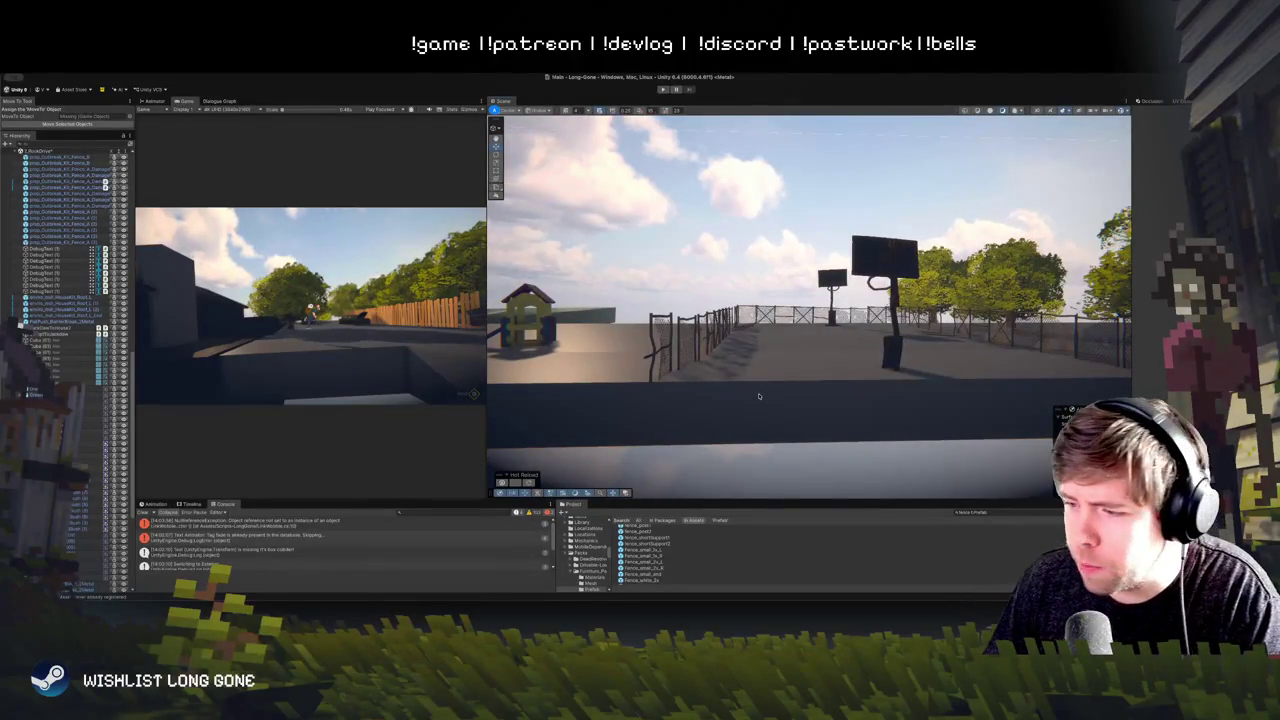
# Step: Run the game and enlarge the Game view to show the player beside the wooden fence
pyautogui.moveTo(716, 389)
pyautogui.mouseDown()
pyautogui.moveTo(664, 378)
pyautogui.moveTo(803, 328)
pyautogui.moveTo(833, 360)
pyautogui.moveTo(808, 346)
pyautogui.moveTo(776, 356)
pyautogui.moveTo(777, 339)
pyautogui.mouseUp()
pyautogui.click(662, 380)
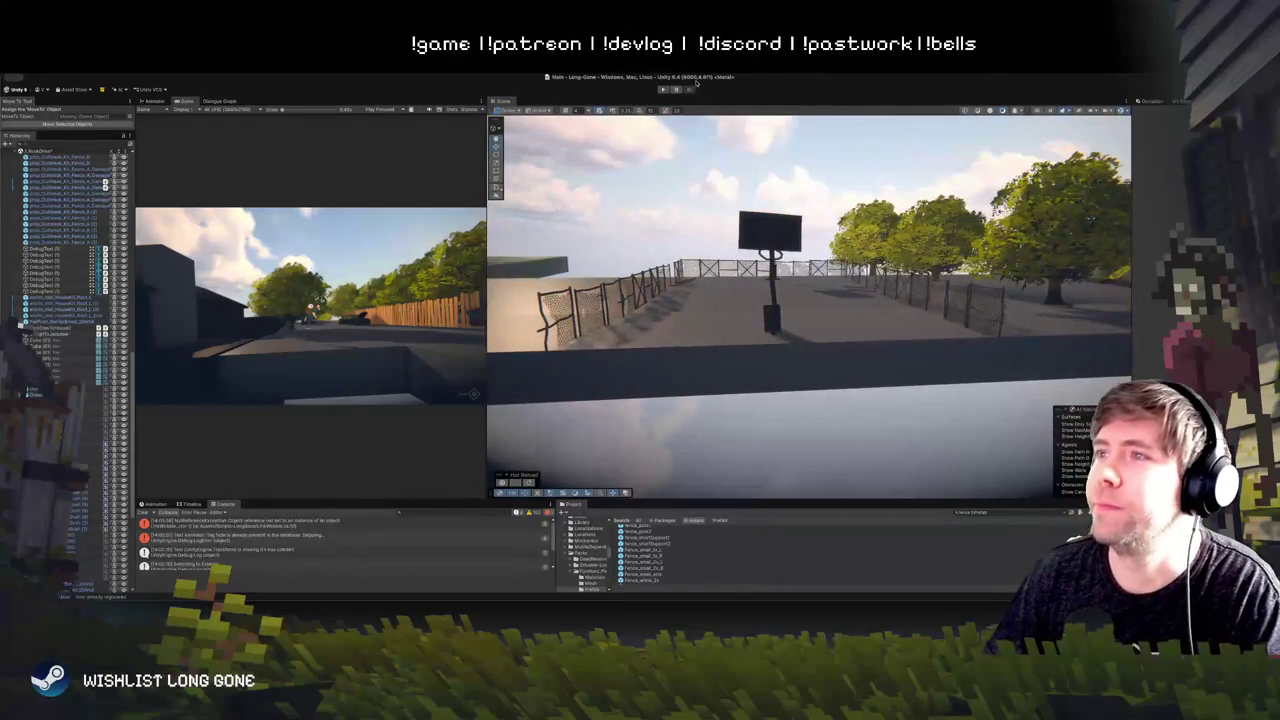
pyautogui.click(662, 89)
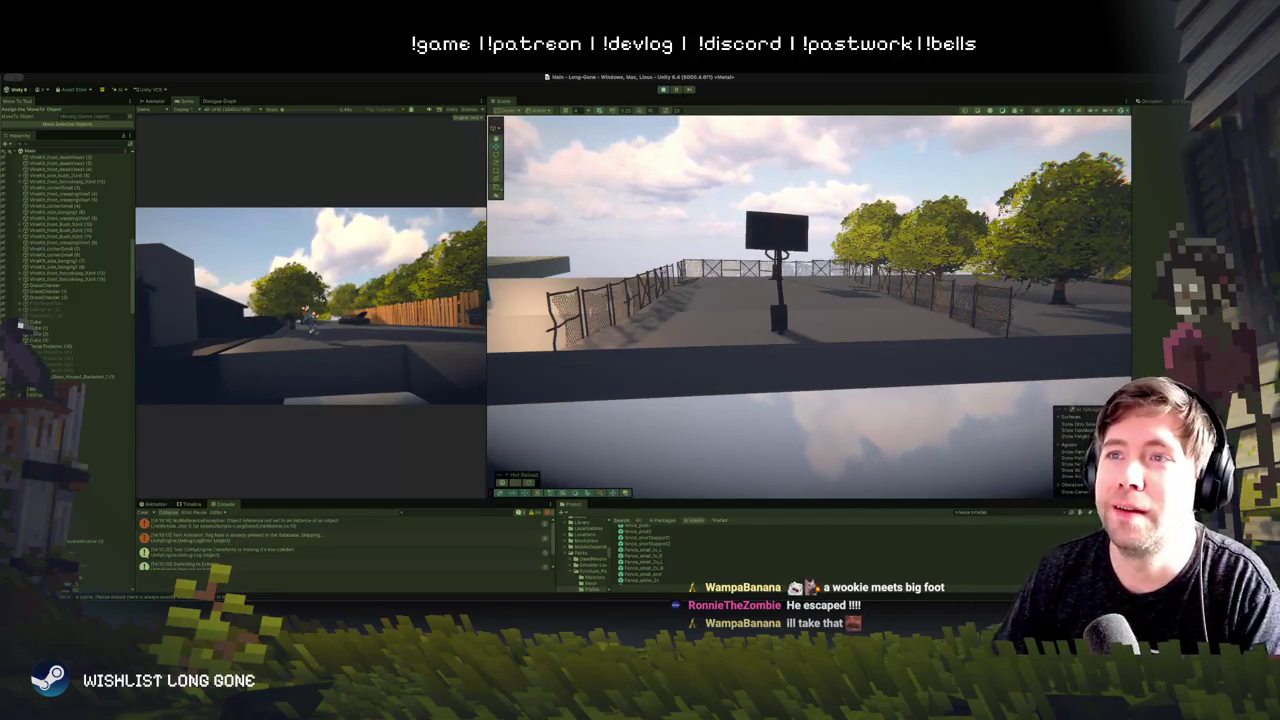
pyautogui.moveTo(487, 300); pyautogui.dragTo(814, 300)
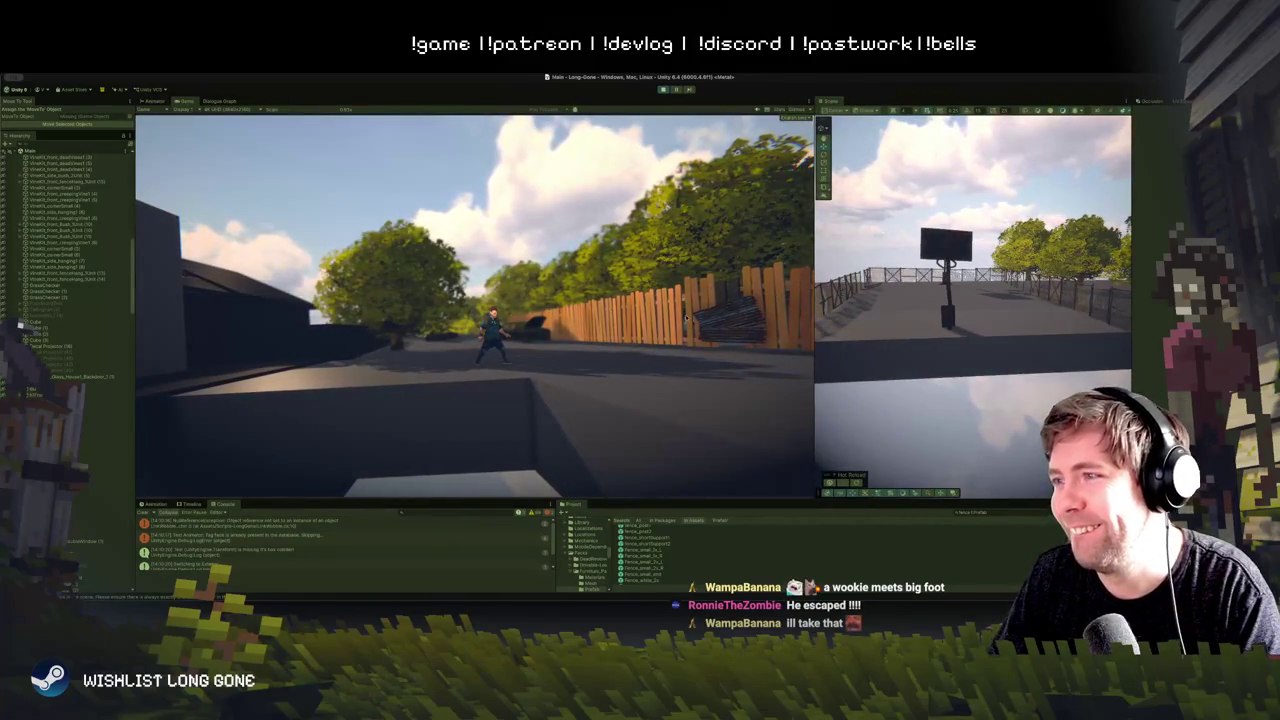
pyautogui.click(816, 328)
pyautogui.moveTo(816, 328); pyautogui.dragTo(826, 328)
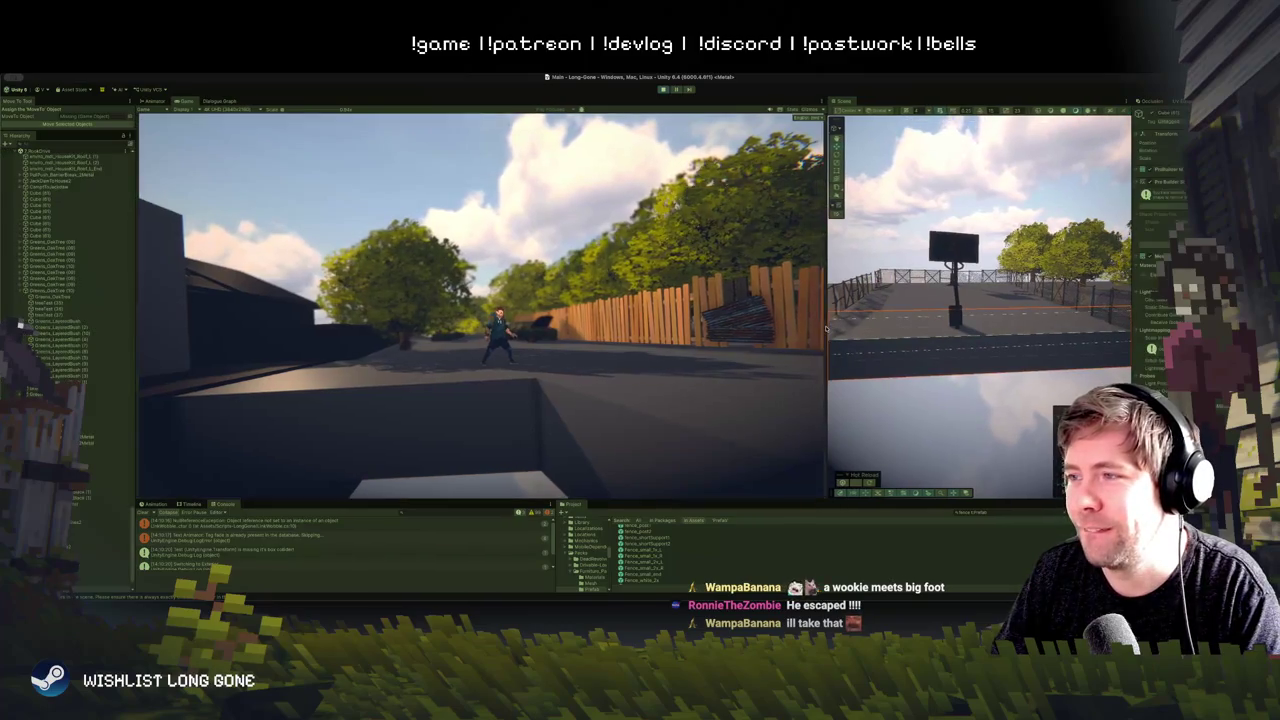
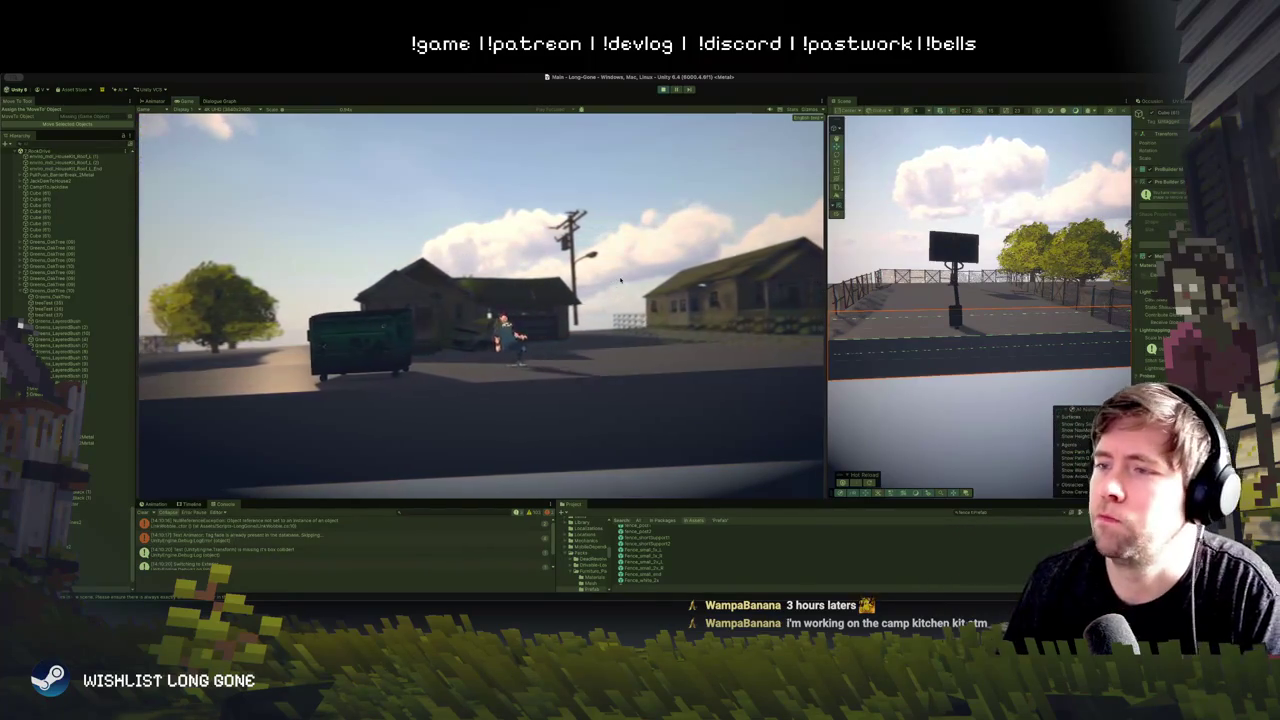
# Step: Frame the Scene view on the platforming area and select the cube near the platform edge
pyautogui.press('f')
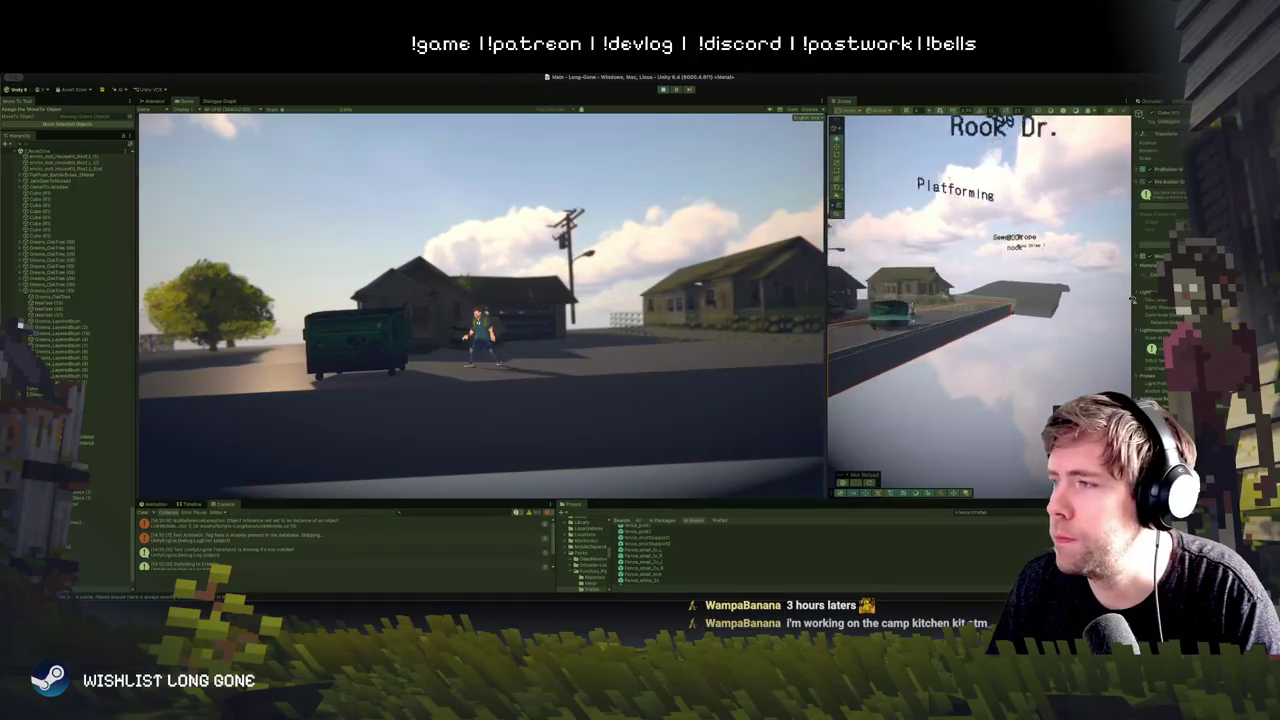
pyautogui.click(953, 351)
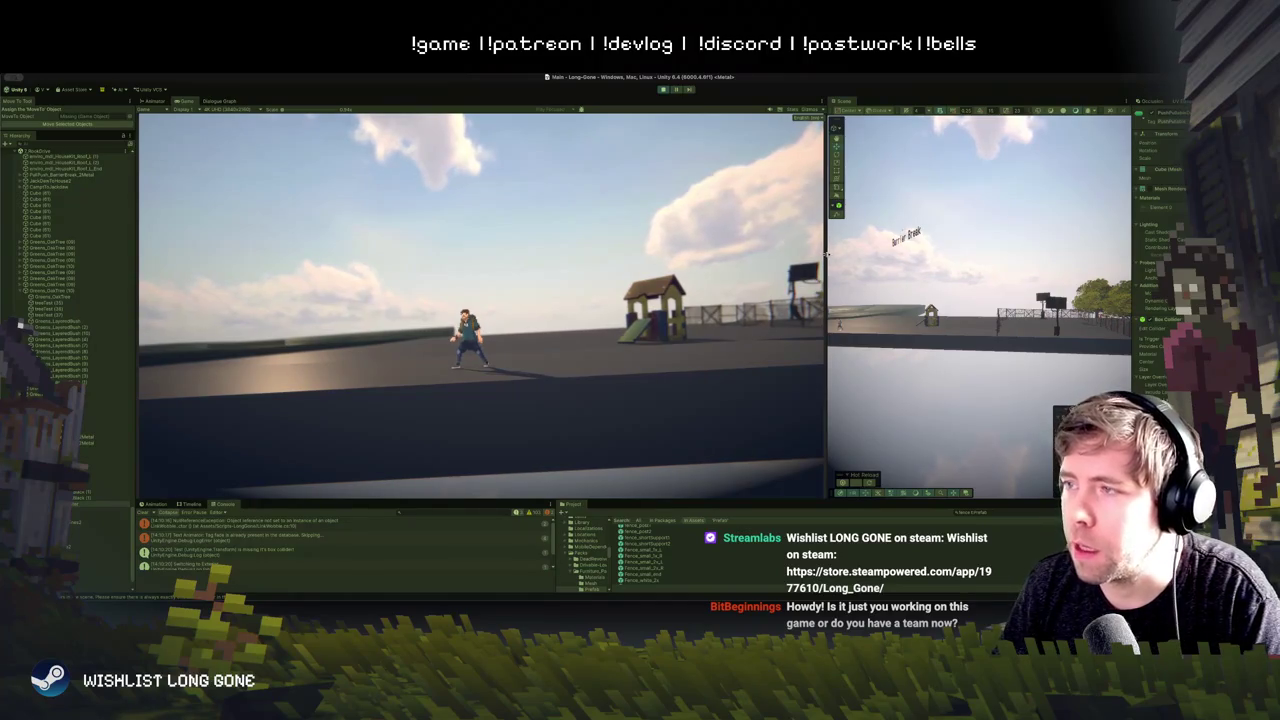
# Step: Maximize the Scene view with Shift+Space to survey the park, trees and car
pyautogui.hotkey('shift', 'space')
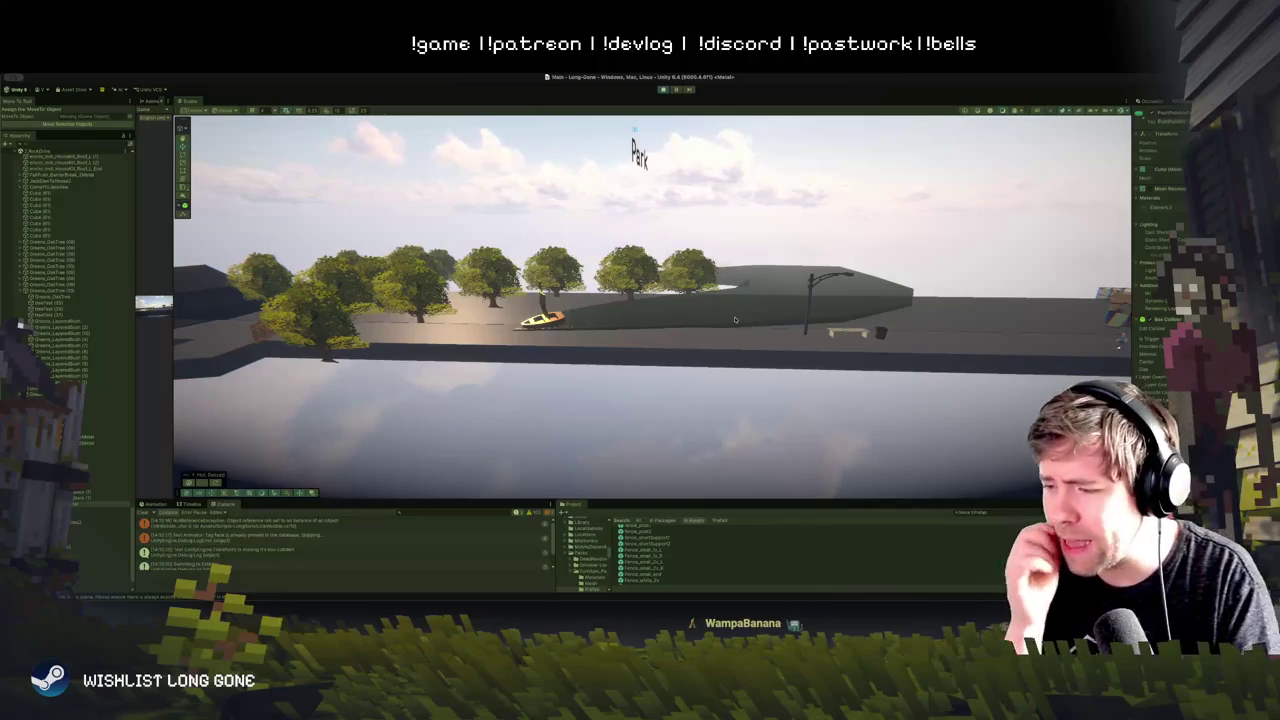
# Step: Orbit the Scene camera toward Barrier Break and widen the Game view across most of the editor
pyautogui.moveTo(504, 411)
pyautogui.mouseDown()
pyautogui.moveTo(606, 391)
pyautogui.moveTo(703, 403)
pyautogui.moveTo(690, 365)
pyautogui.moveTo(574, 299)
pyautogui.mouseUp()
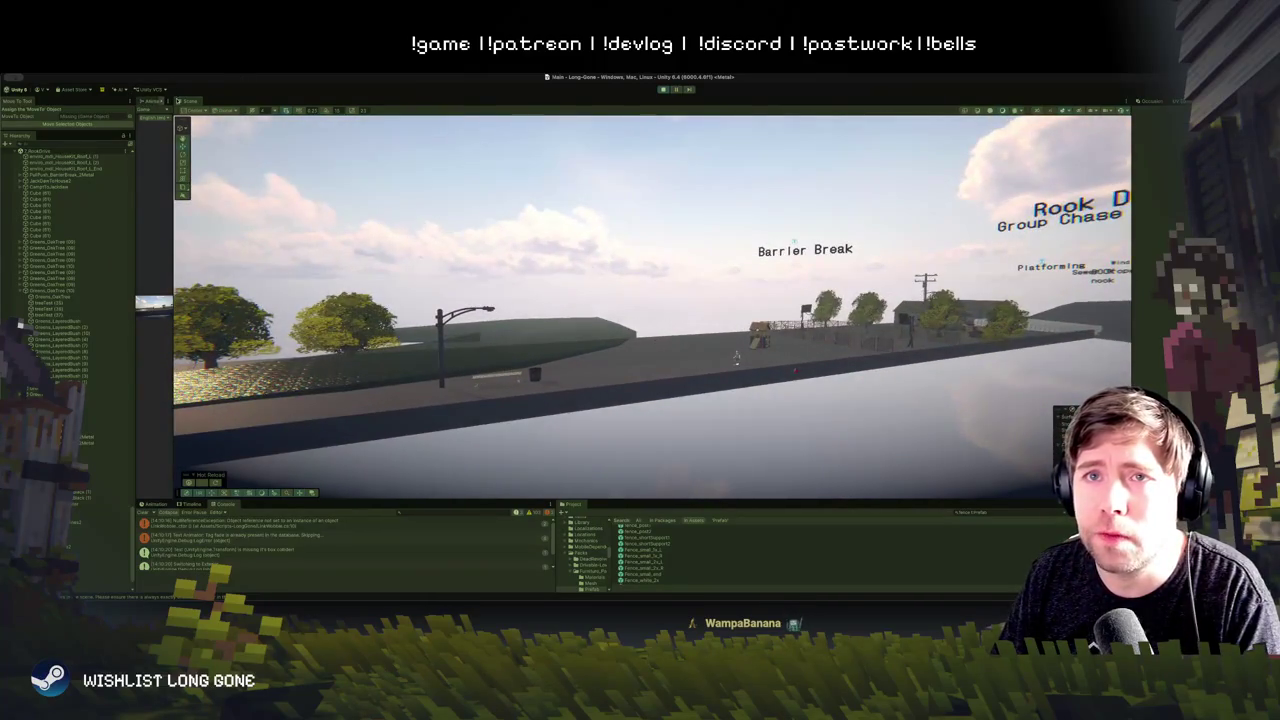
pyautogui.moveTo(175, 128); pyautogui.dragTo(430, 128)
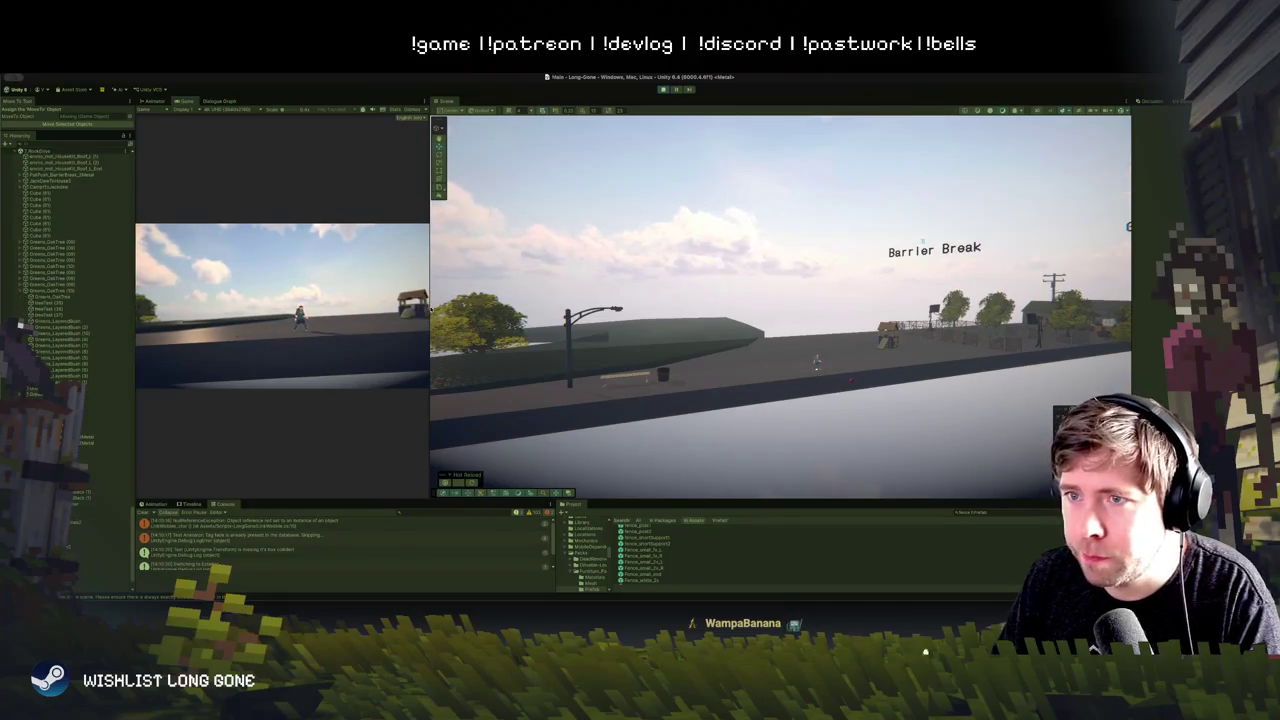
pyautogui.moveTo(431, 128); pyautogui.dragTo(758, 128)
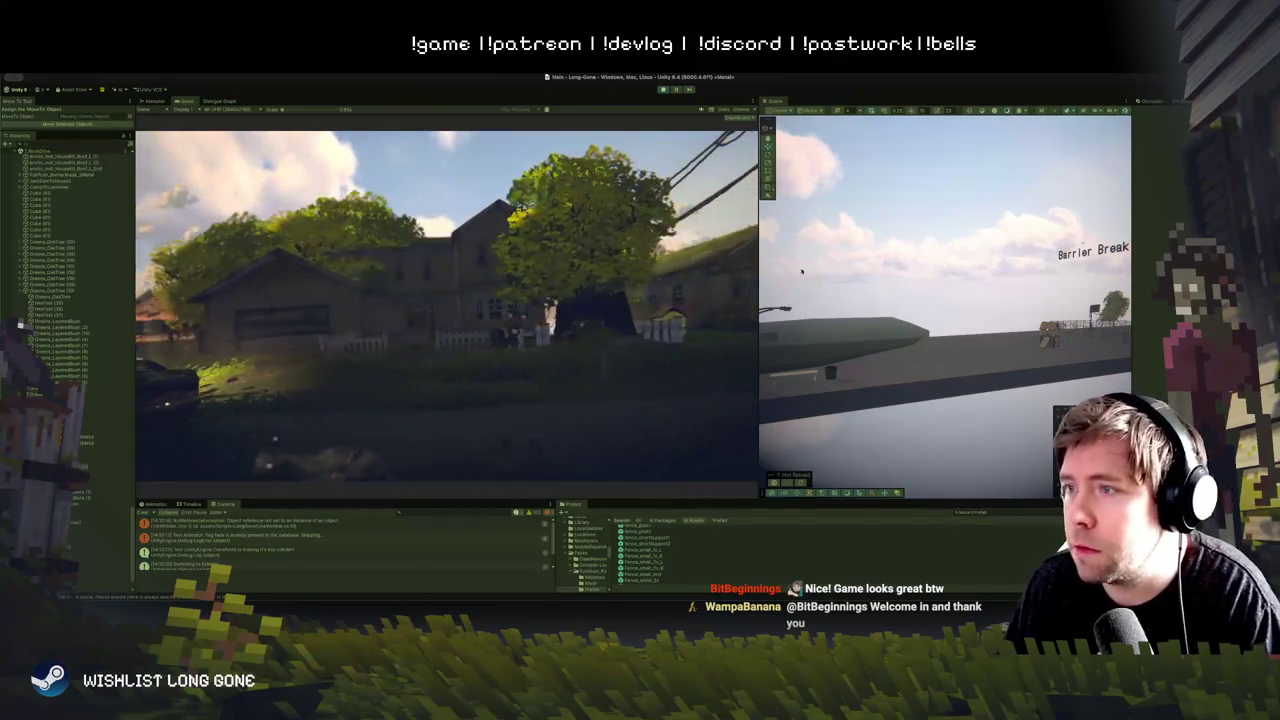
# Step: Drag the Game/Scene splitter further right, leaving the Scene view as a narrow strip
pyautogui.moveTo(762, 291); pyautogui.dragTo(900, 295)
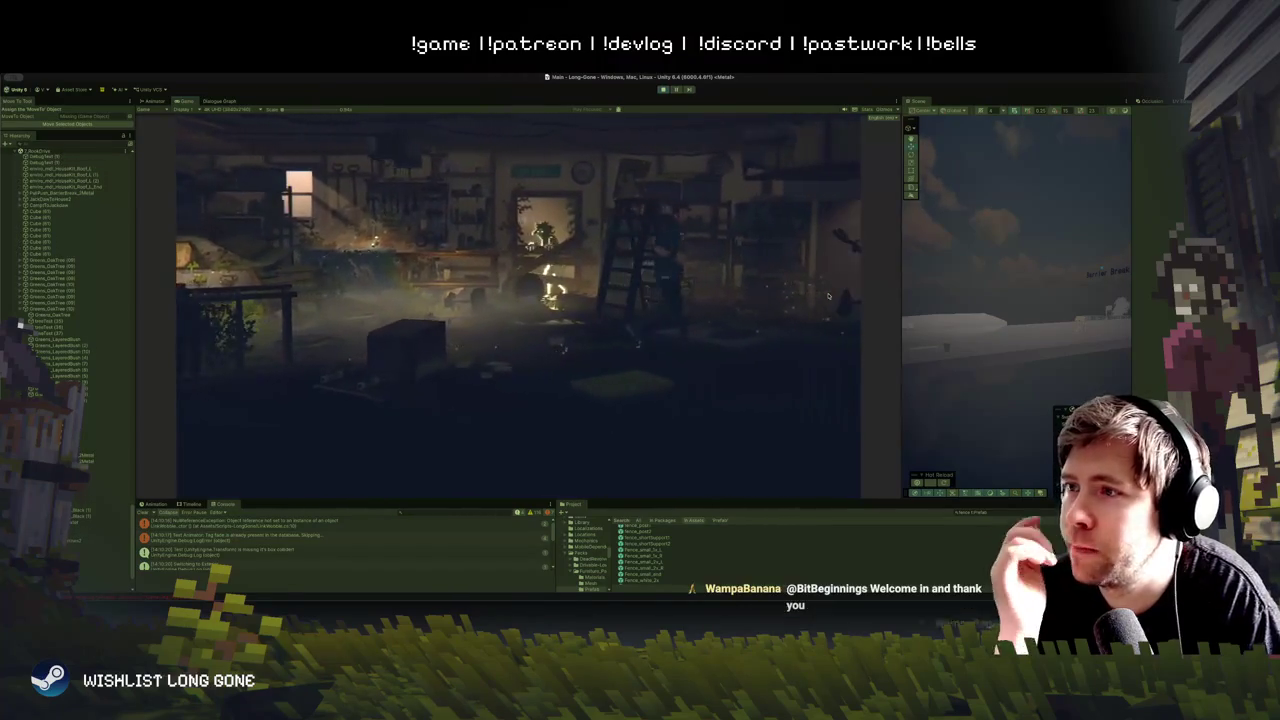
pyautogui.press('e')
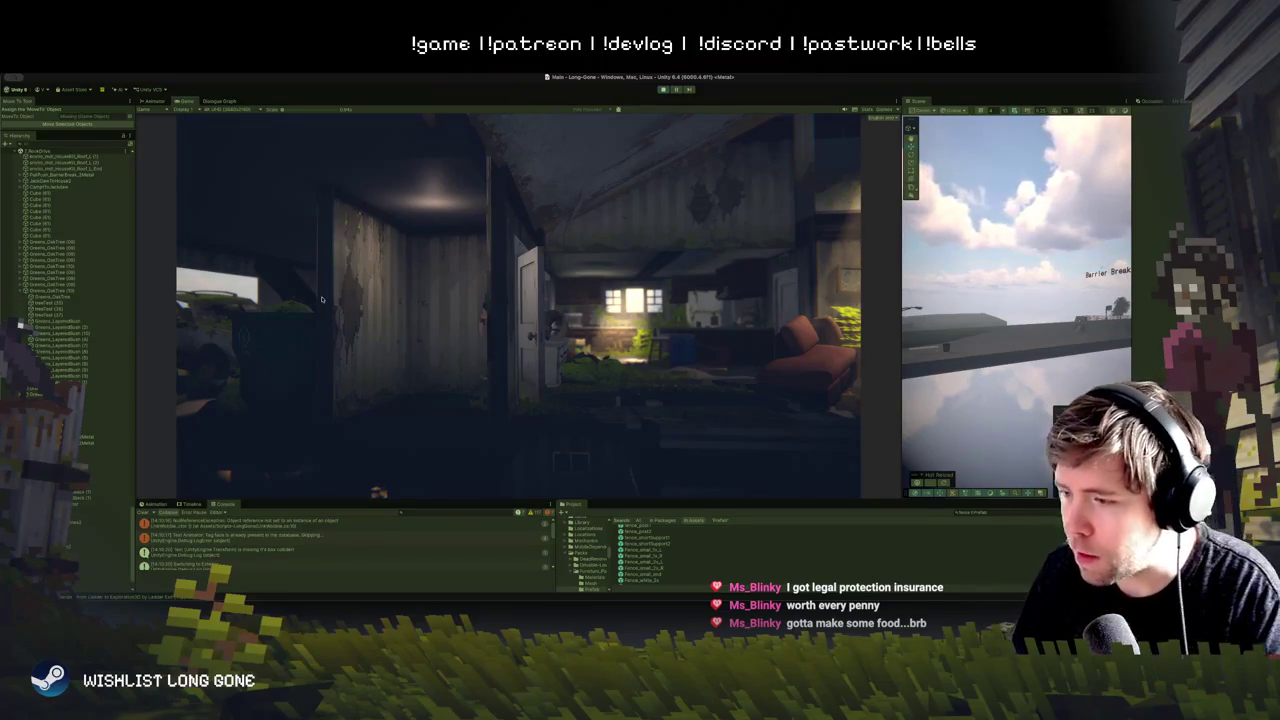
pyautogui.press('Escape')
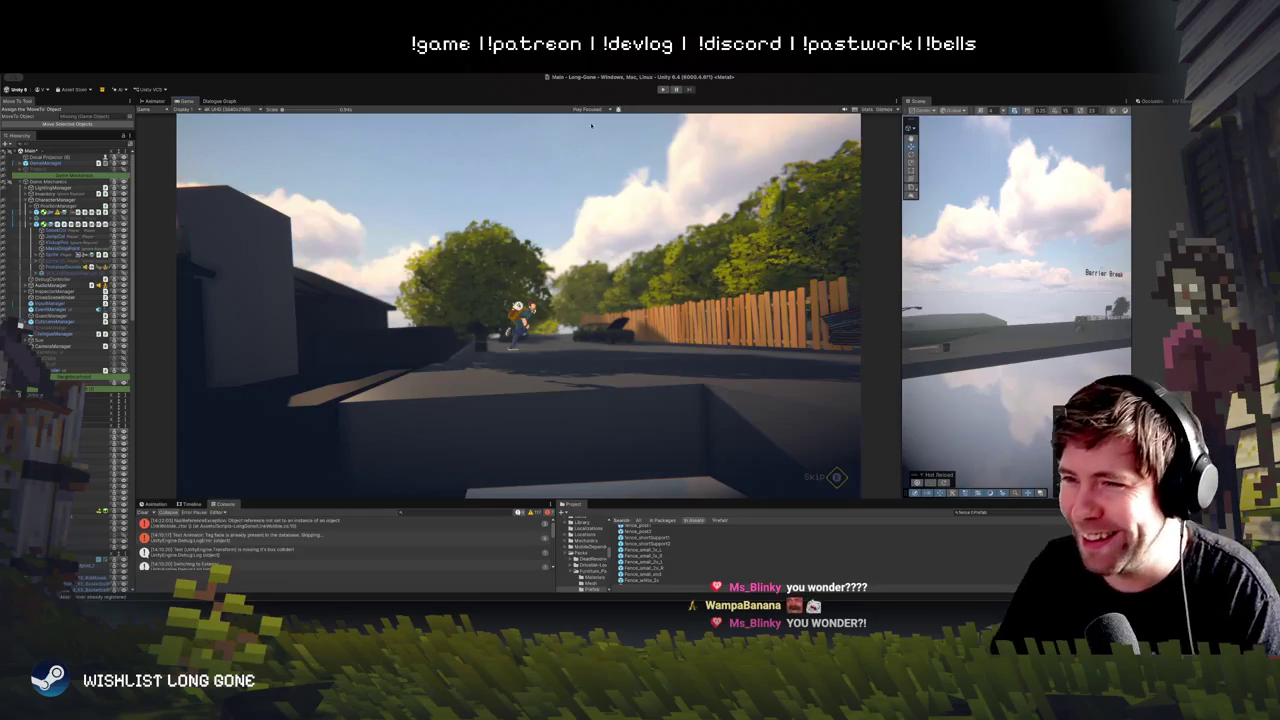
# Step: Enlarge the Scene view beside the Game view and tilt its camera slightly toward Barrier Break
pyautogui.moveTo(901, 372); pyautogui.dragTo(674, 372)
pyautogui.moveTo(850, 403); pyautogui.dragTo(797, 349)
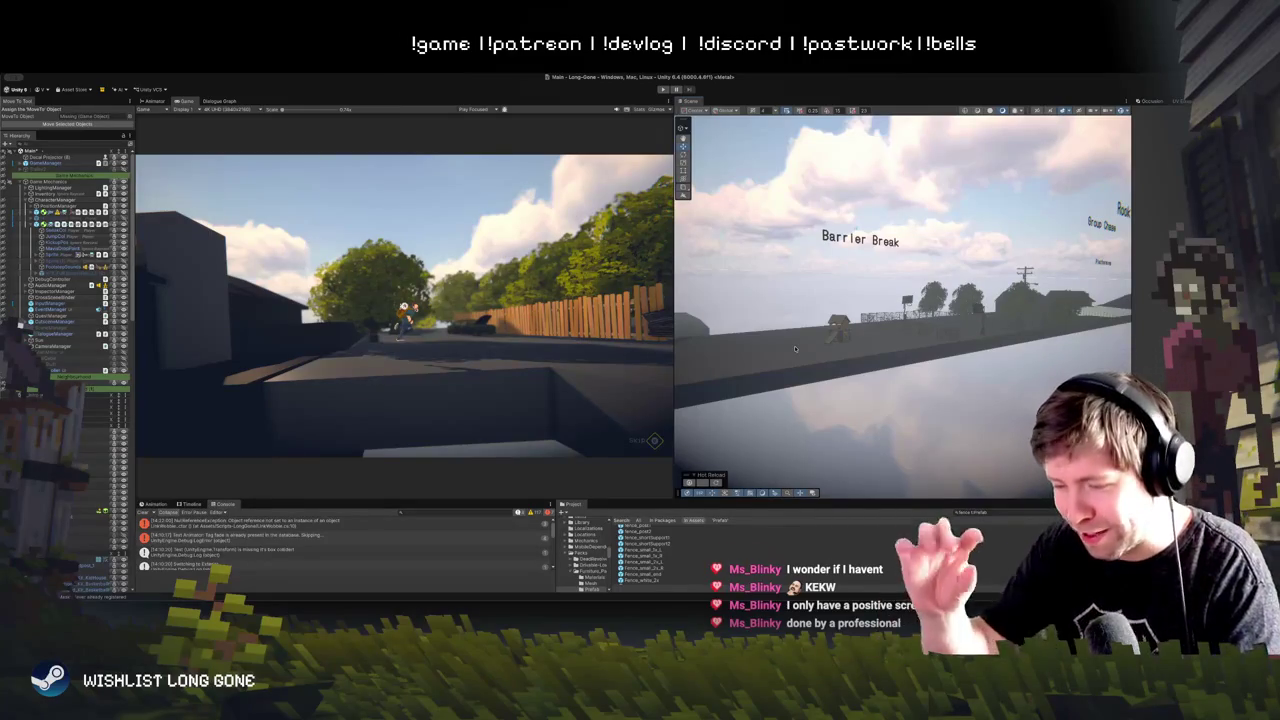
# Step: Zoom into the basketball court and select one of its fence panels
pyautogui.scroll(10, 956, 320)
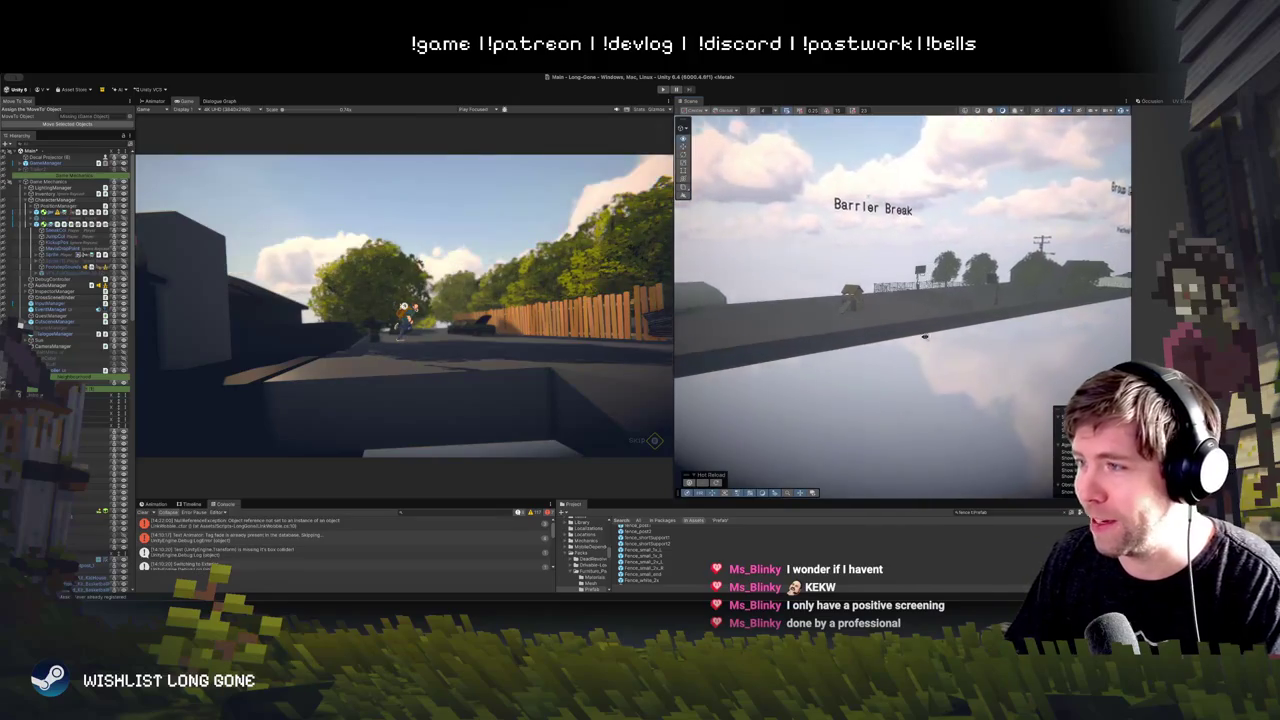
pyautogui.scroll(10, 875, 332)
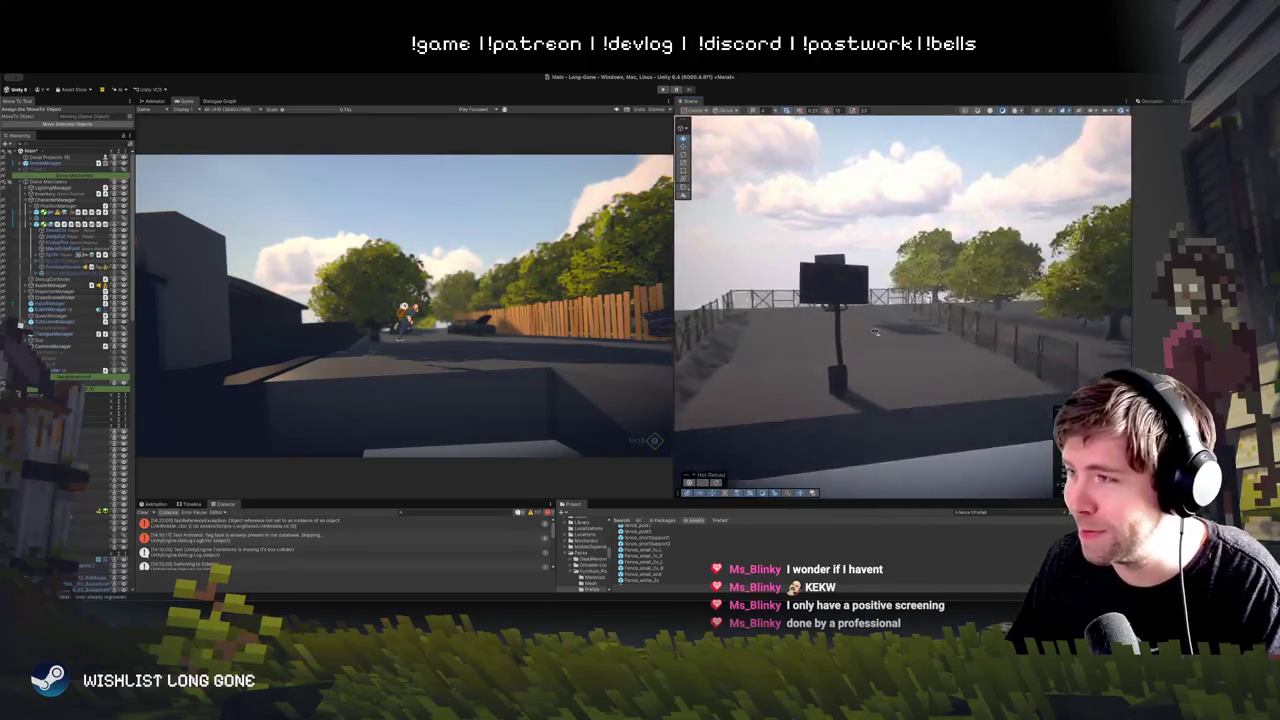
pyautogui.moveTo(880, 340); pyautogui.dragTo(958, 294)
pyautogui.click(958, 294)
pyautogui.click(958, 300)
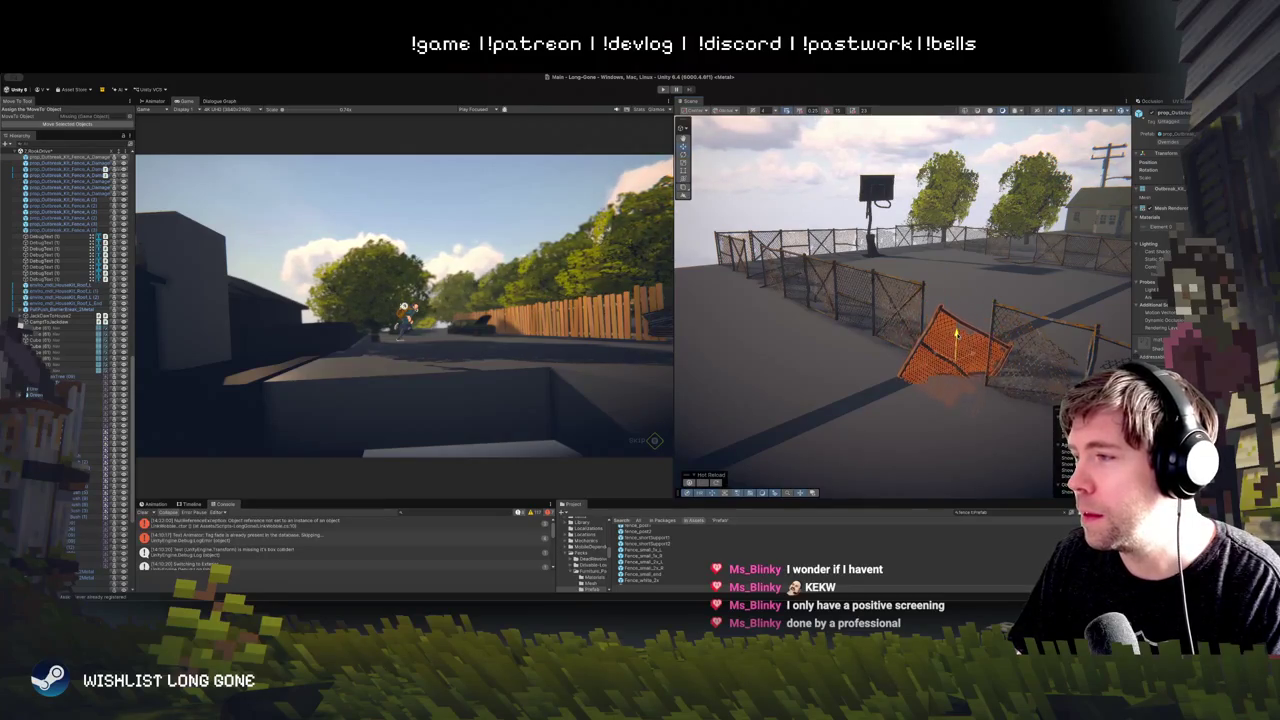
pyautogui.scroll(5, 900, 300)
pyautogui.moveTo(979, 333); pyautogui.dragTo(910, 246)
# Step: Shift a fence panel sideways and tilt it with the Rotate tool so it leans out of line
pyautogui.click(877, 290)
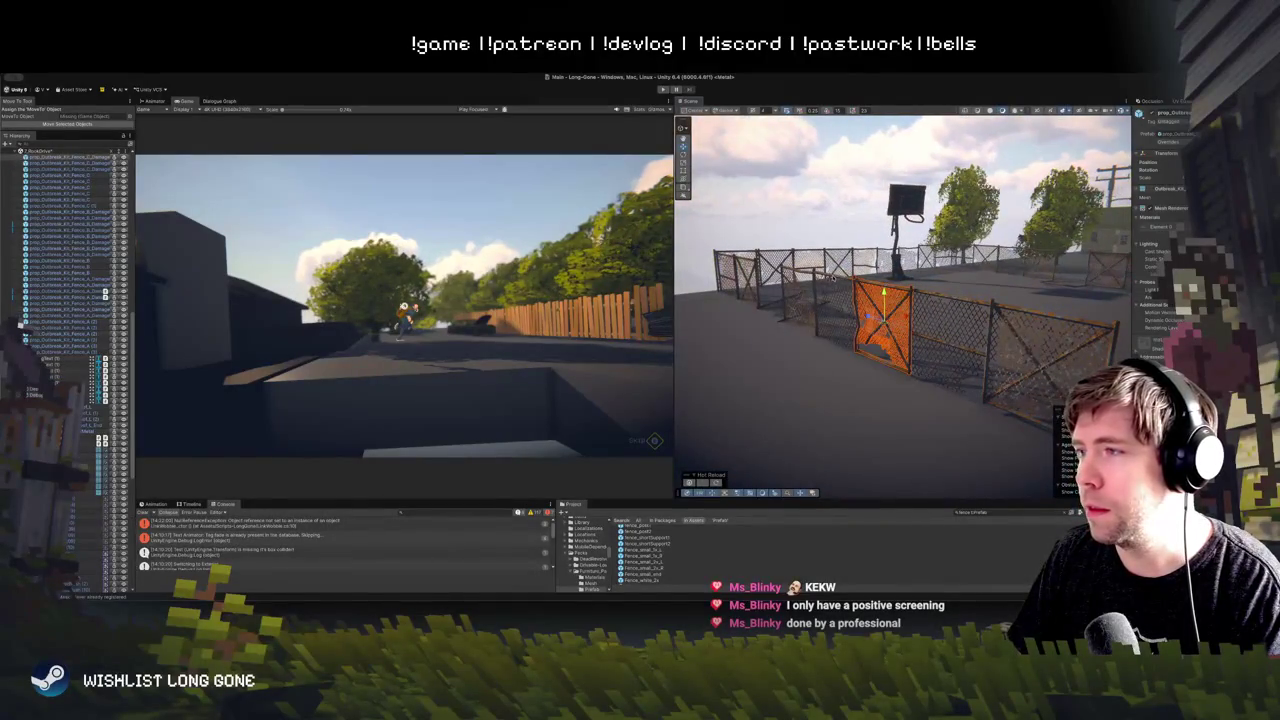
pyautogui.moveTo(831, 276)
pyautogui.mouseDown()
pyautogui.moveTo(846, 310)
pyautogui.moveTo(866, 313)
pyautogui.mouseUp()
pyautogui.click(838, 262)
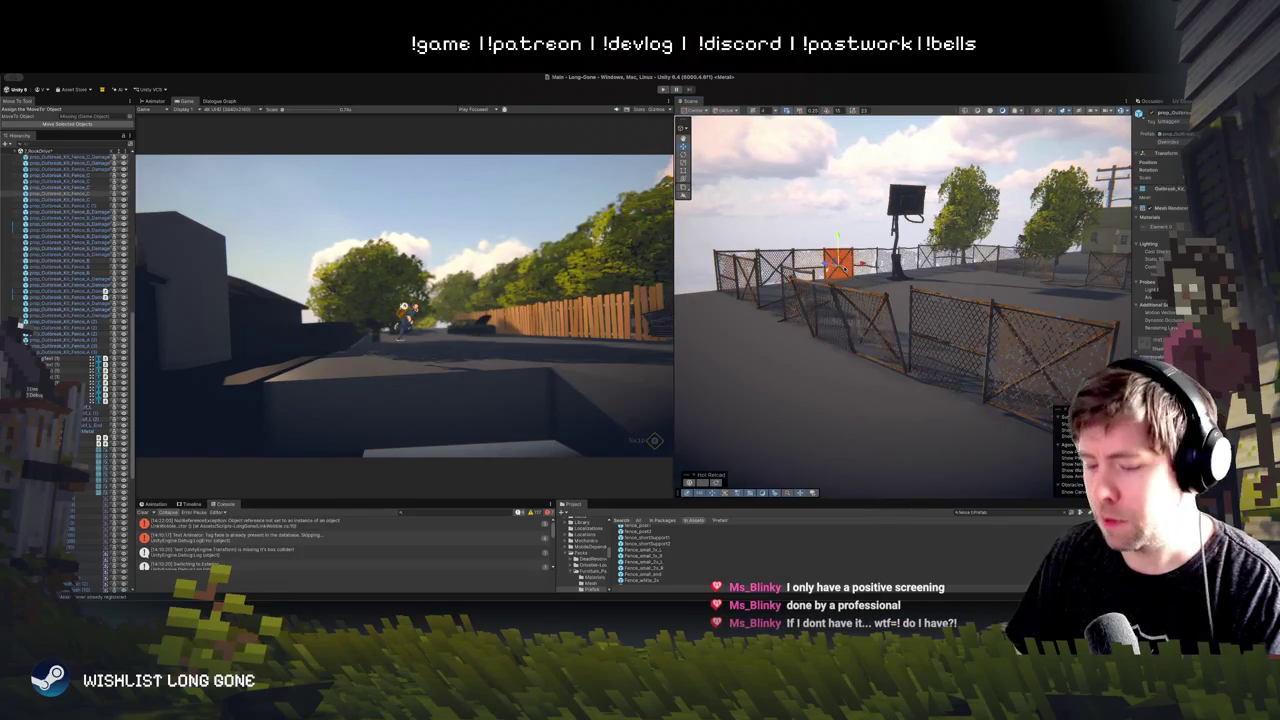
pyautogui.click(810, 262)
pyautogui.press('e')
pyautogui.moveTo(814, 258)
pyautogui.mouseDown()
pyautogui.moveTo(744, 201)
pyautogui.moveTo(731, 229)
pyautogui.moveTo(830, 293)
pyautogui.mouseUp()
pyautogui.click(872, 268)
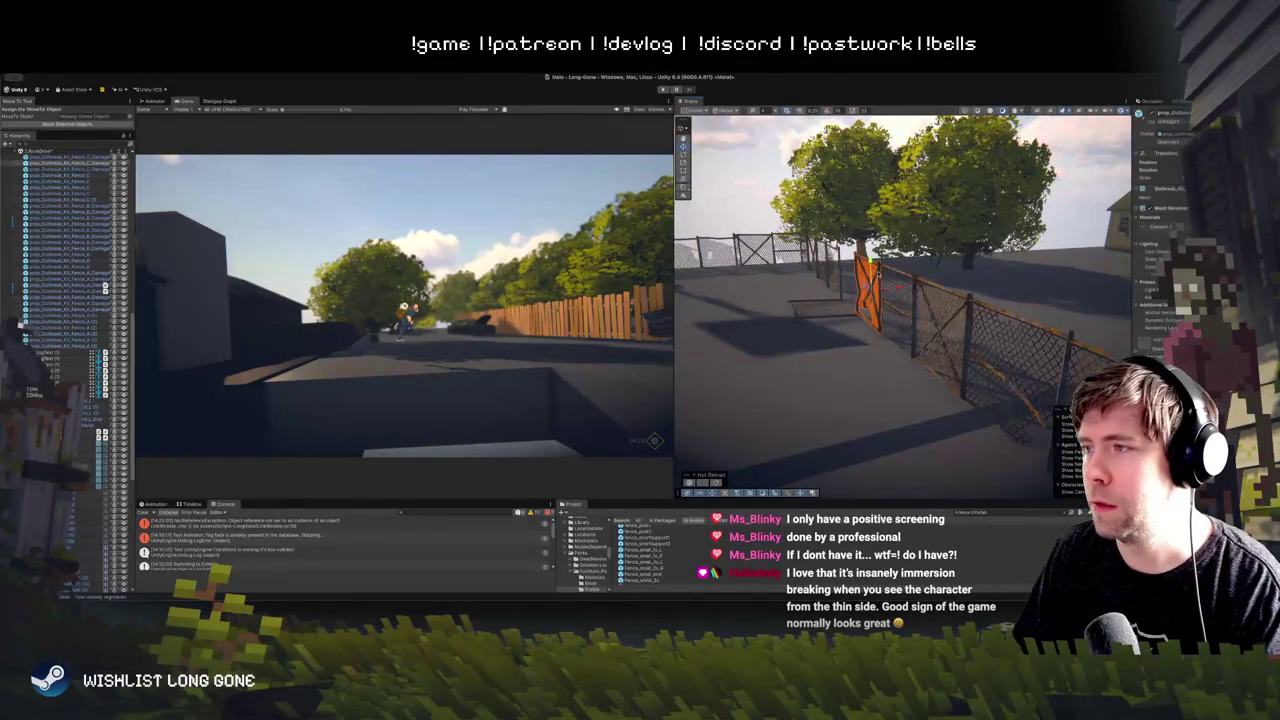
# Step: Tilt the selected fence panel to a new angle, then reposition it with the Move tool
pyautogui.press('e')
pyautogui.moveTo(895, 262)
pyautogui.mouseDown()
pyautogui.moveTo(903, 310)
pyautogui.moveTo(888, 300)
pyautogui.moveTo(895, 277)
pyautogui.mouseUp()
pyautogui.press('w')
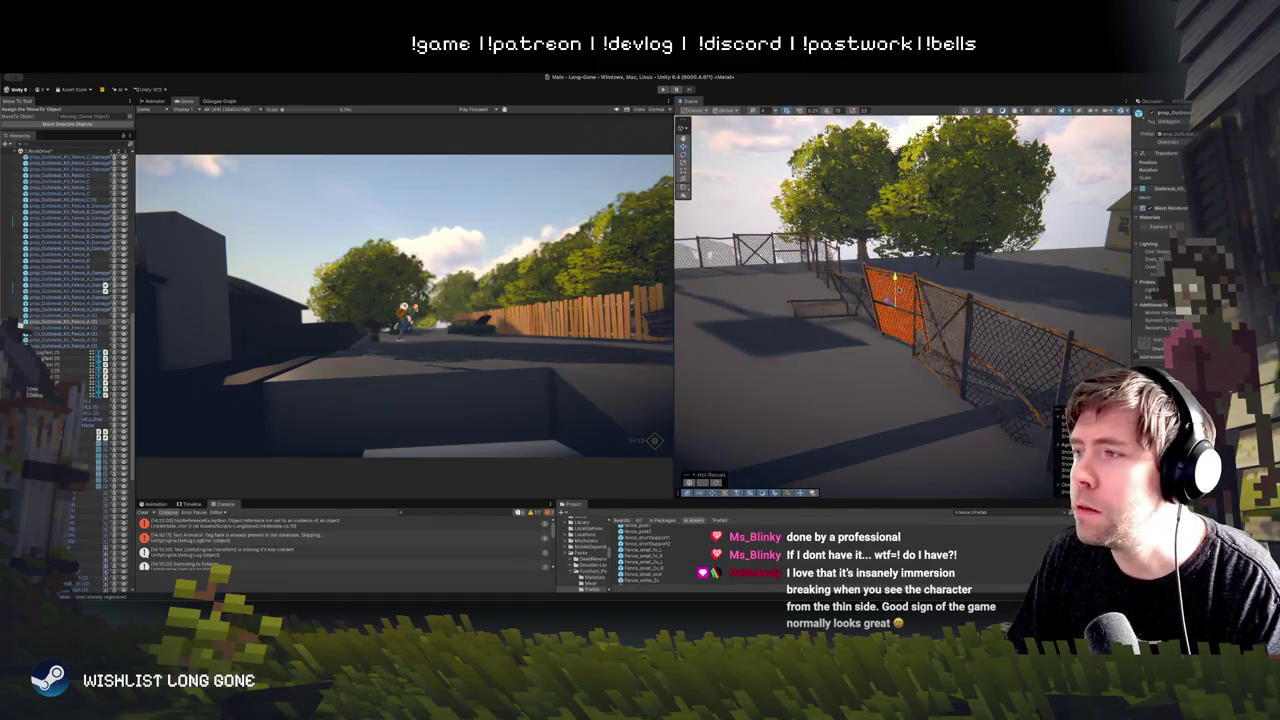
pyautogui.moveTo(895, 277)
pyautogui.mouseDown()
pyautogui.moveTo(918, 316)
pyautogui.moveTo(880, 310)
pyautogui.moveTo(860, 330)
pyautogui.moveTo(880, 295)
pyautogui.moveTo(875, 335)
pyautogui.mouseUp()
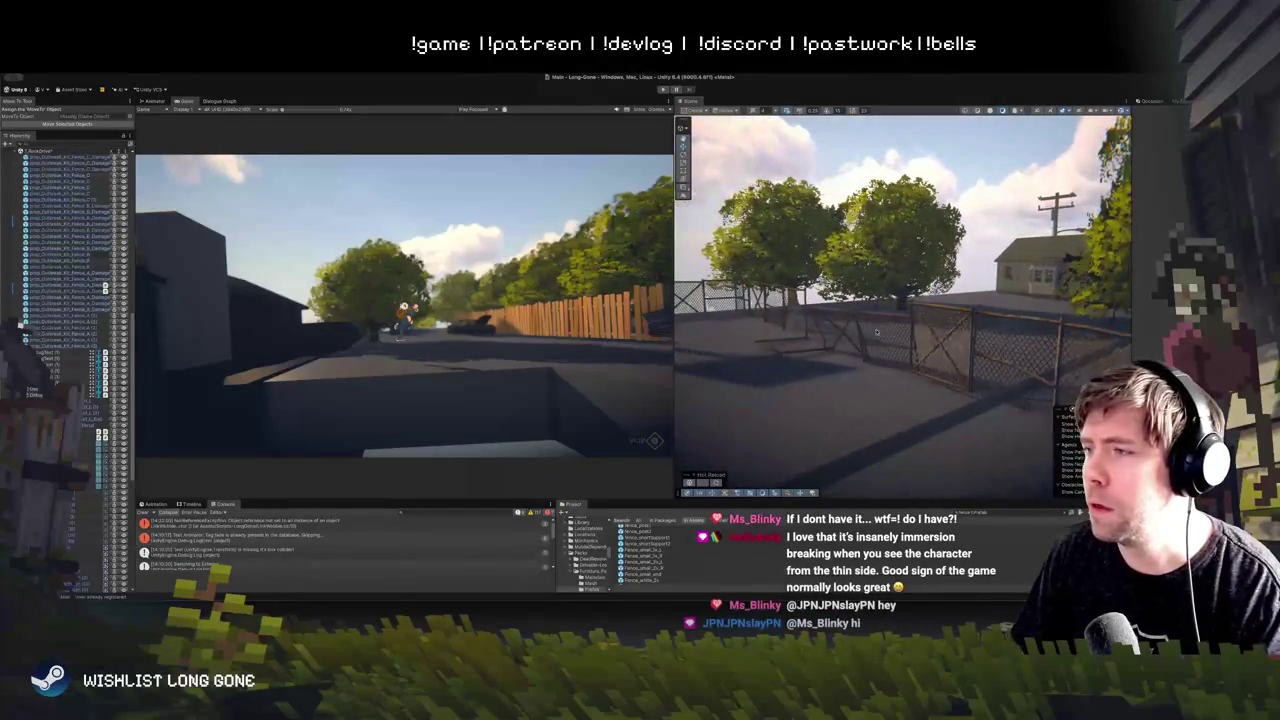
# Step: Select the next fence panel and fly the Scene camera along the fence toward the basketball hoop
pyautogui.click(886, 317)
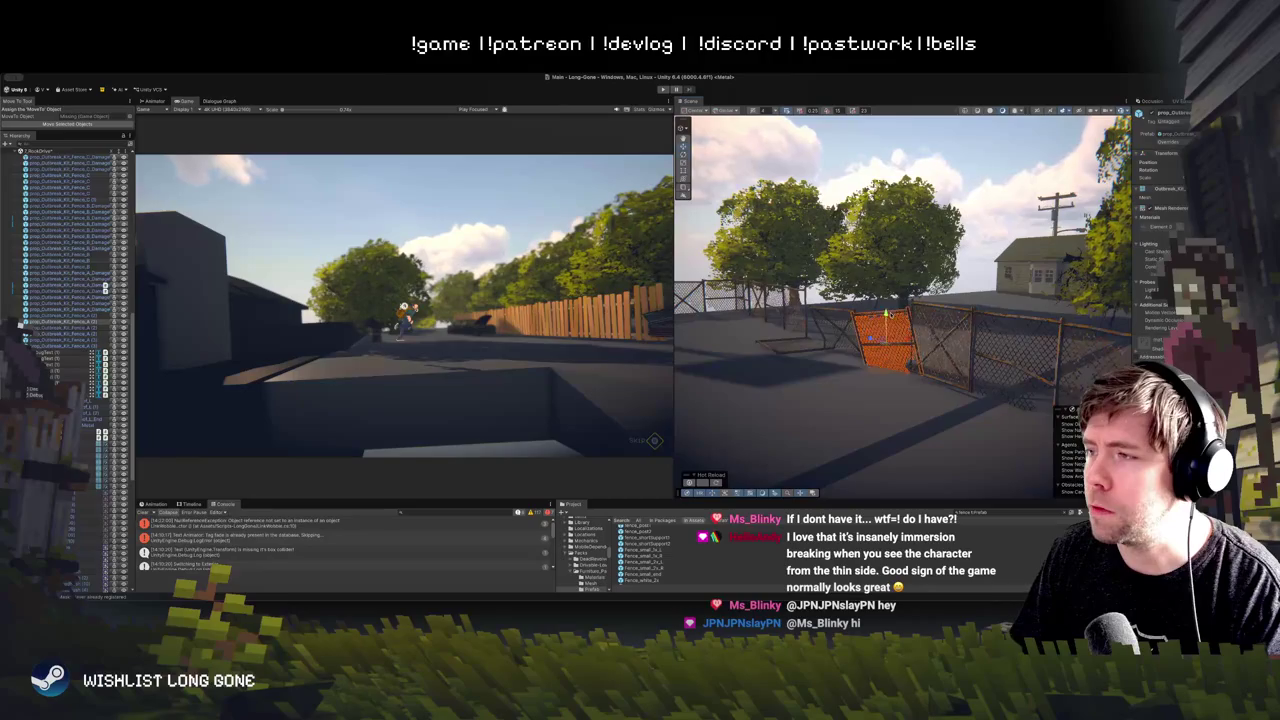
pyautogui.moveTo(871, 333); pyautogui.dragTo(731, 350)
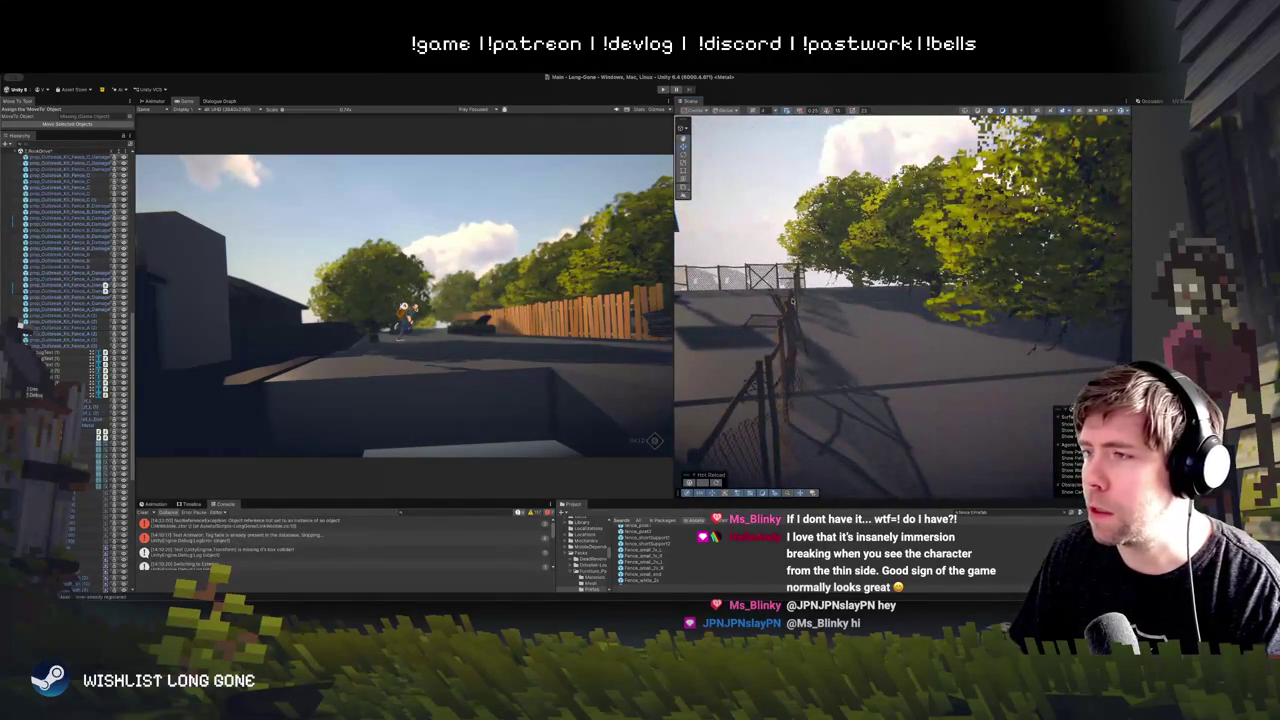
pyautogui.moveTo(787, 320); pyautogui.dragTo(990, 313)
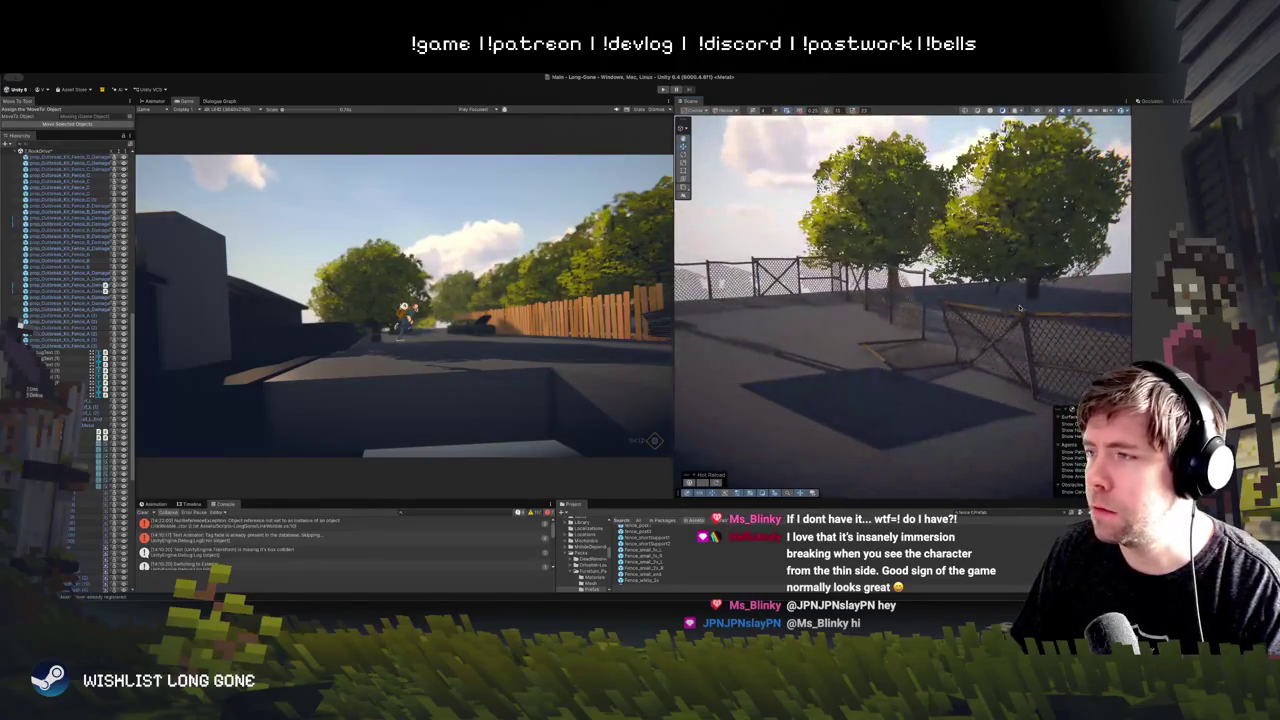
pyautogui.click(990, 313)
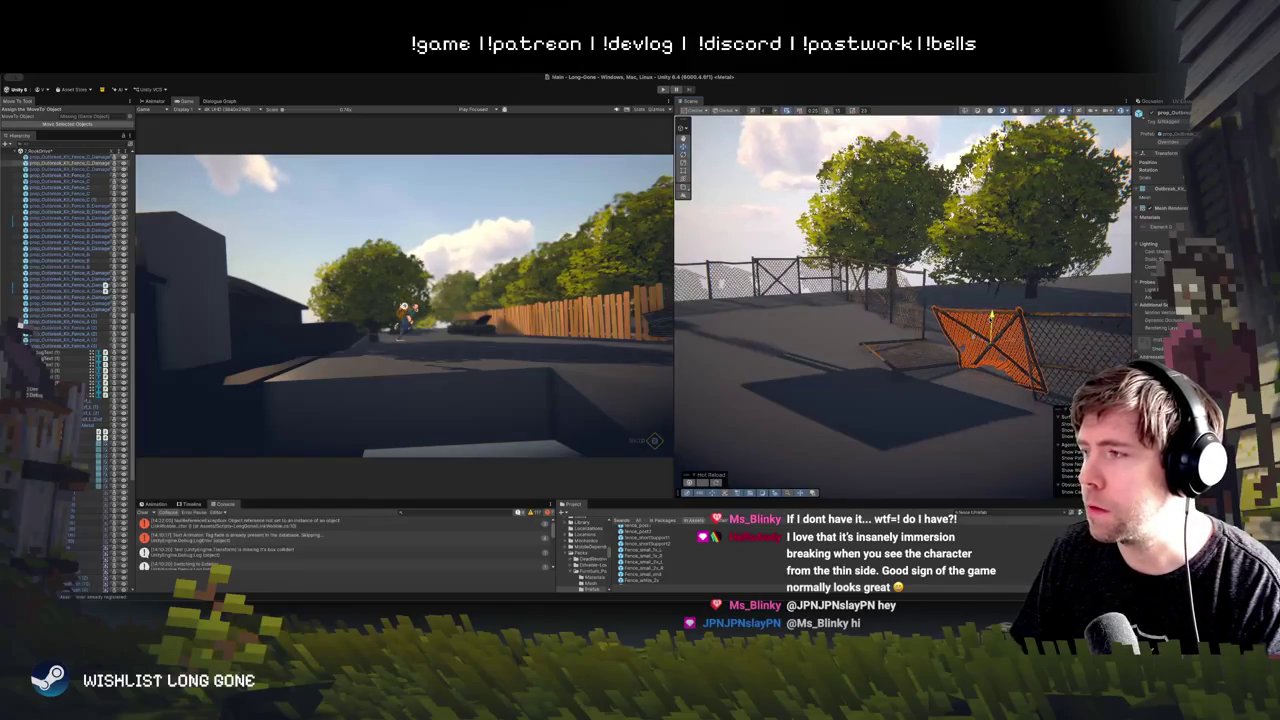
pyautogui.press('w')
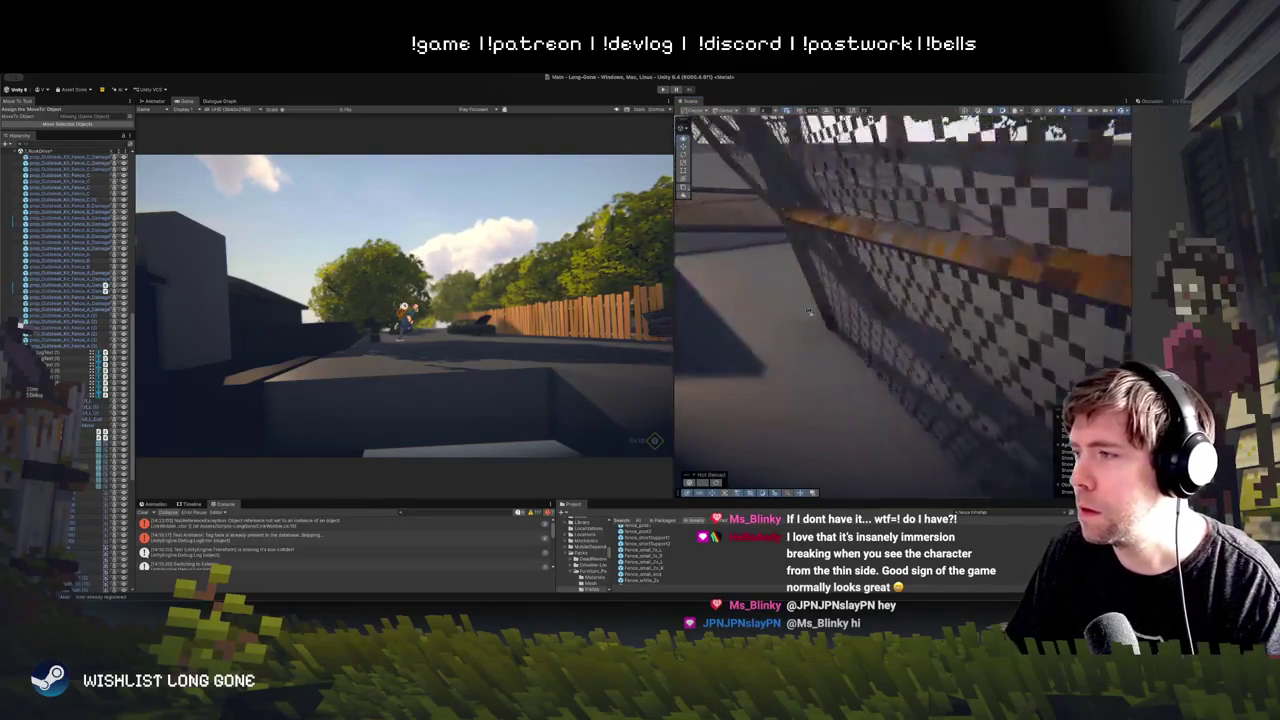
pyautogui.press('w')
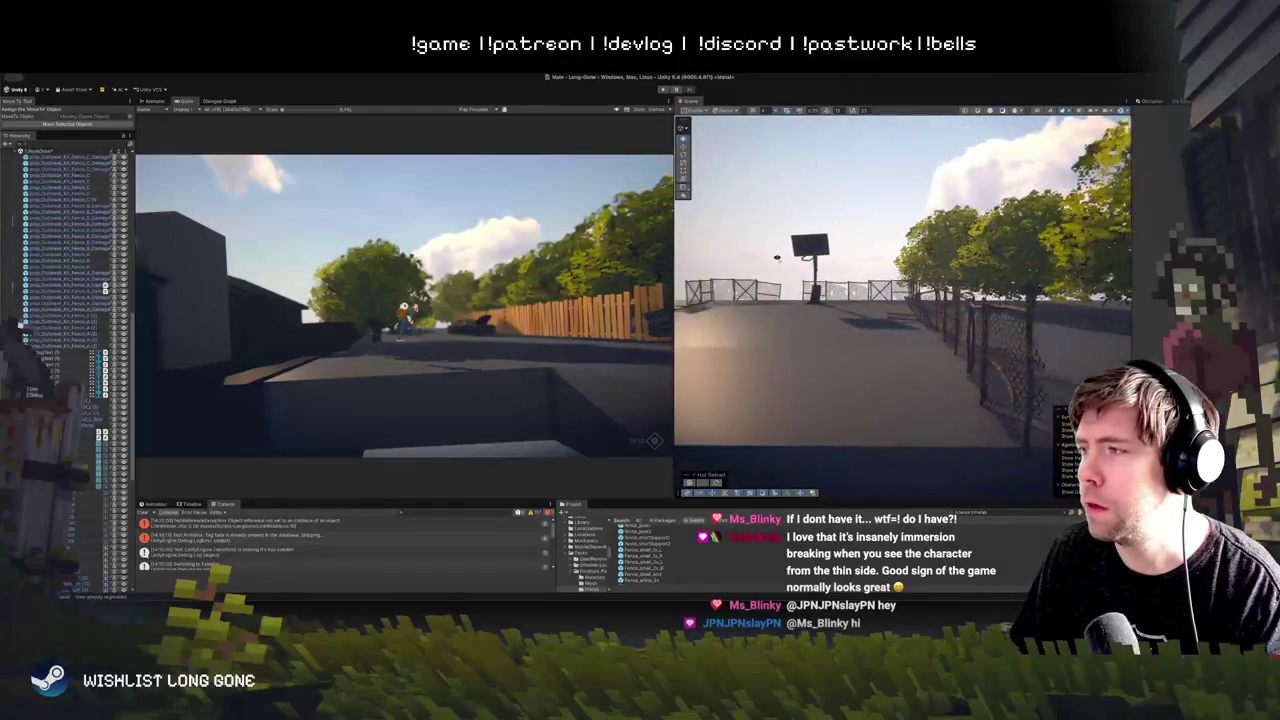
pyautogui.press('w')
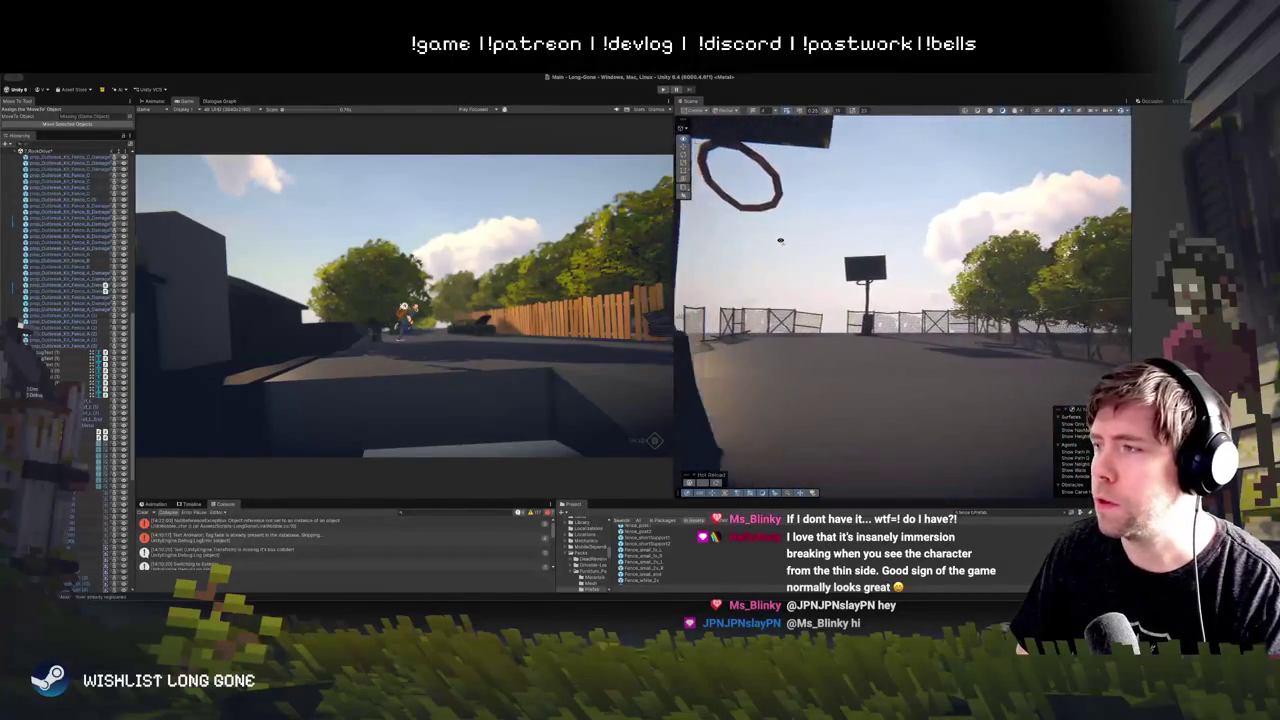
pyautogui.press('w')
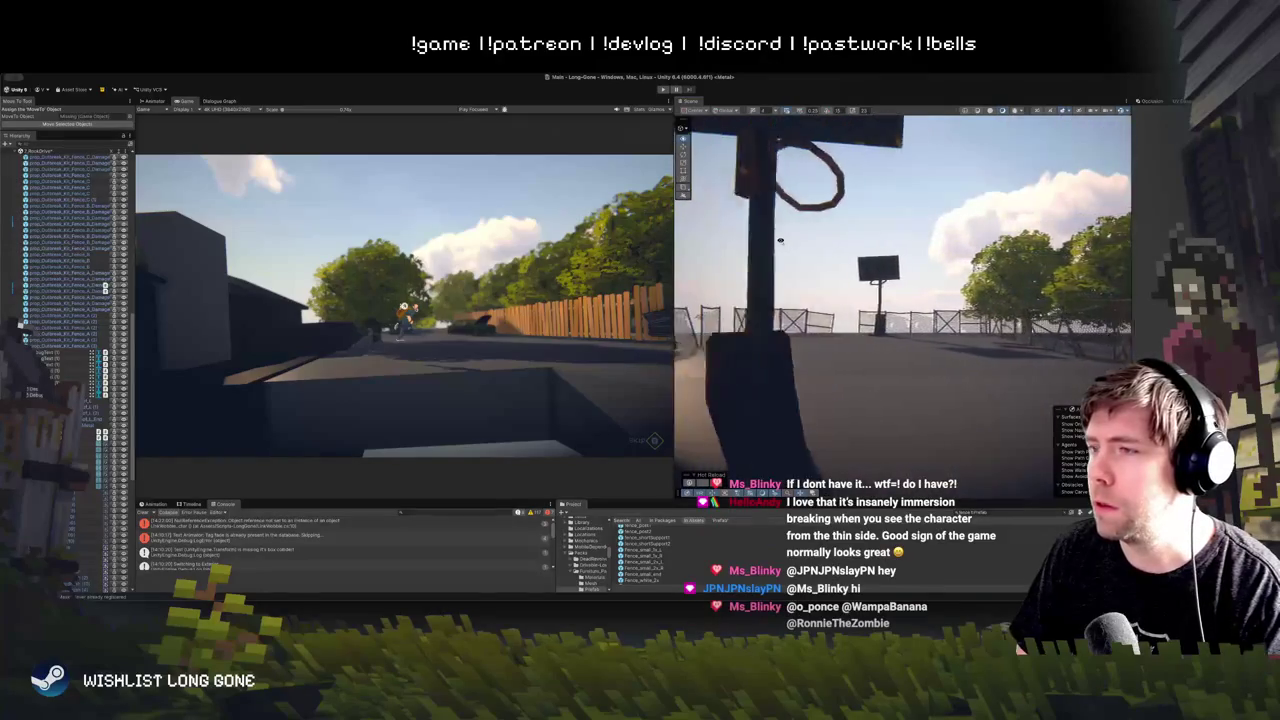
pyautogui.press('w')
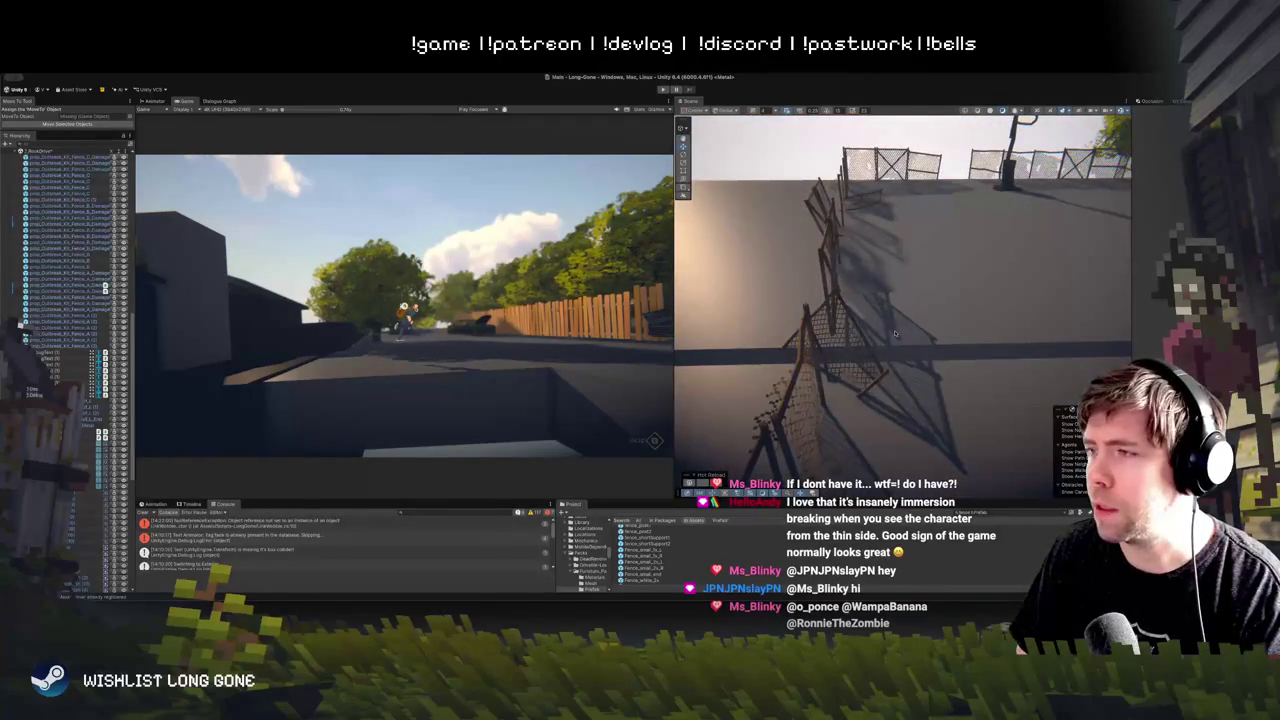
# Step: Rotate a fence post at the court edge so it leans at a new angle
pyautogui.click(823, 253)
pyautogui.press('e')
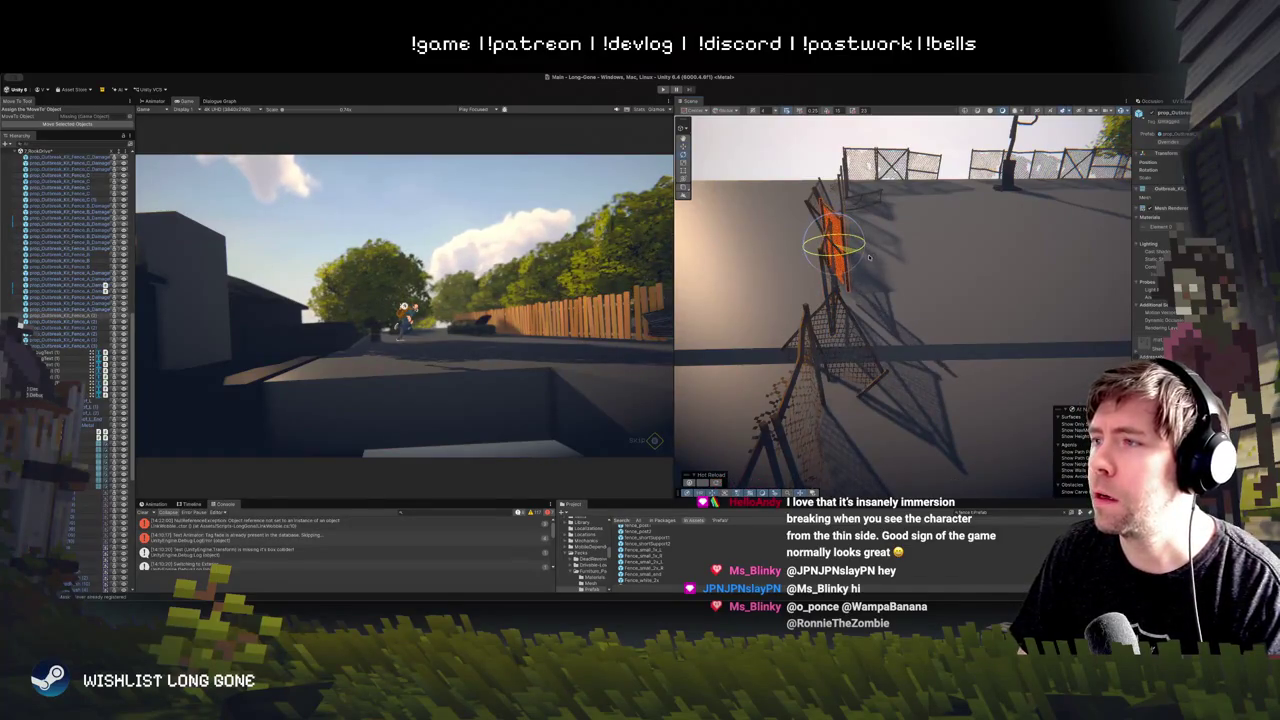
pyautogui.press('w')
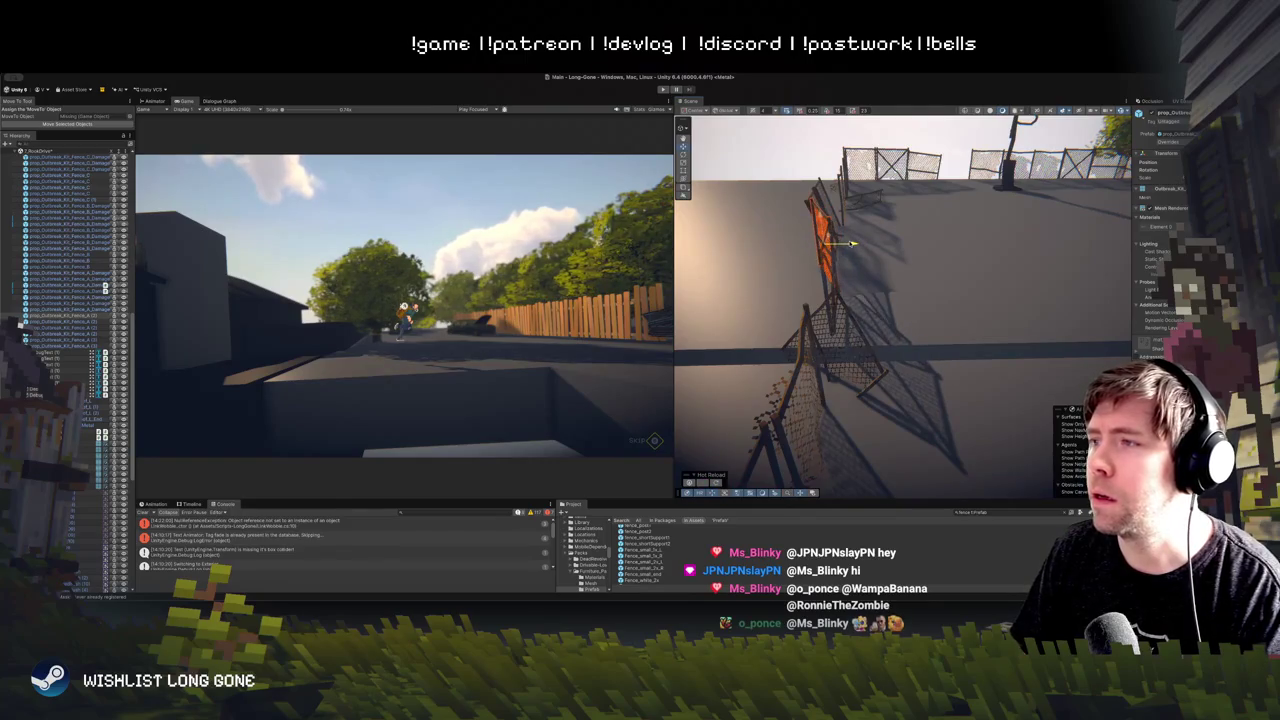
pyautogui.click(823, 236)
pyautogui.press('e')
pyautogui.moveTo(830, 245); pyautogui.dragTo(832, 256)
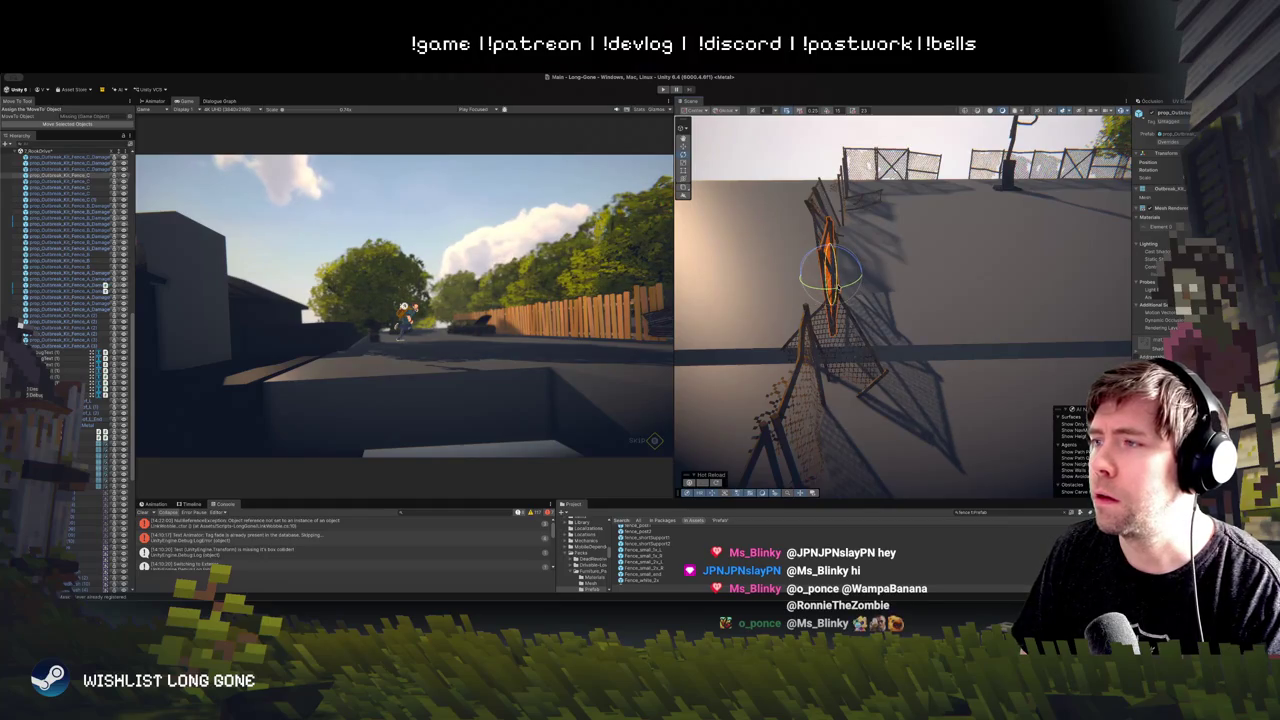
pyautogui.moveTo(797, 188)
pyautogui.mouseDown()
pyautogui.moveTo(837, 129)
pyautogui.moveTo(819, 130)
pyautogui.moveTo(851, 138)
pyautogui.mouseUp()
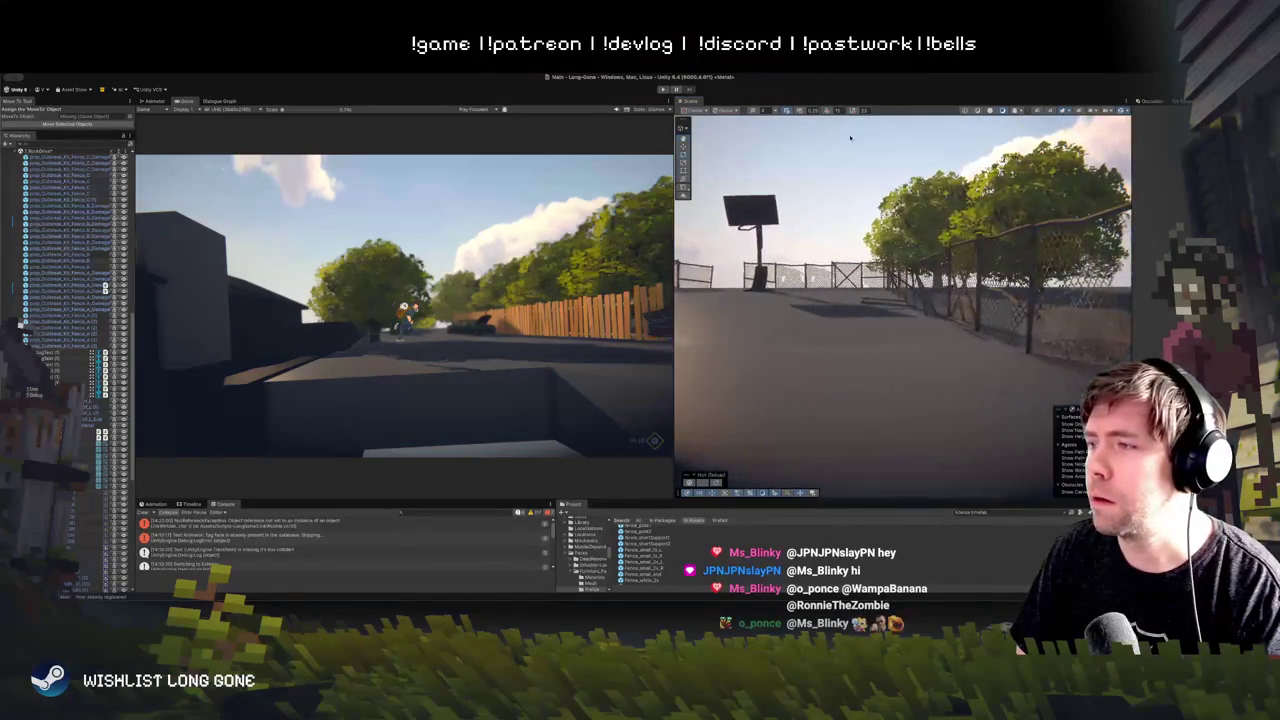
# Step: Orbit to view the court fence from the right, then enter Play mode
pyautogui.moveTo(870, 213)
pyautogui.mouseDown()
pyautogui.moveTo(894, 194)
pyautogui.moveTo(890, 205)
pyautogui.mouseUp()
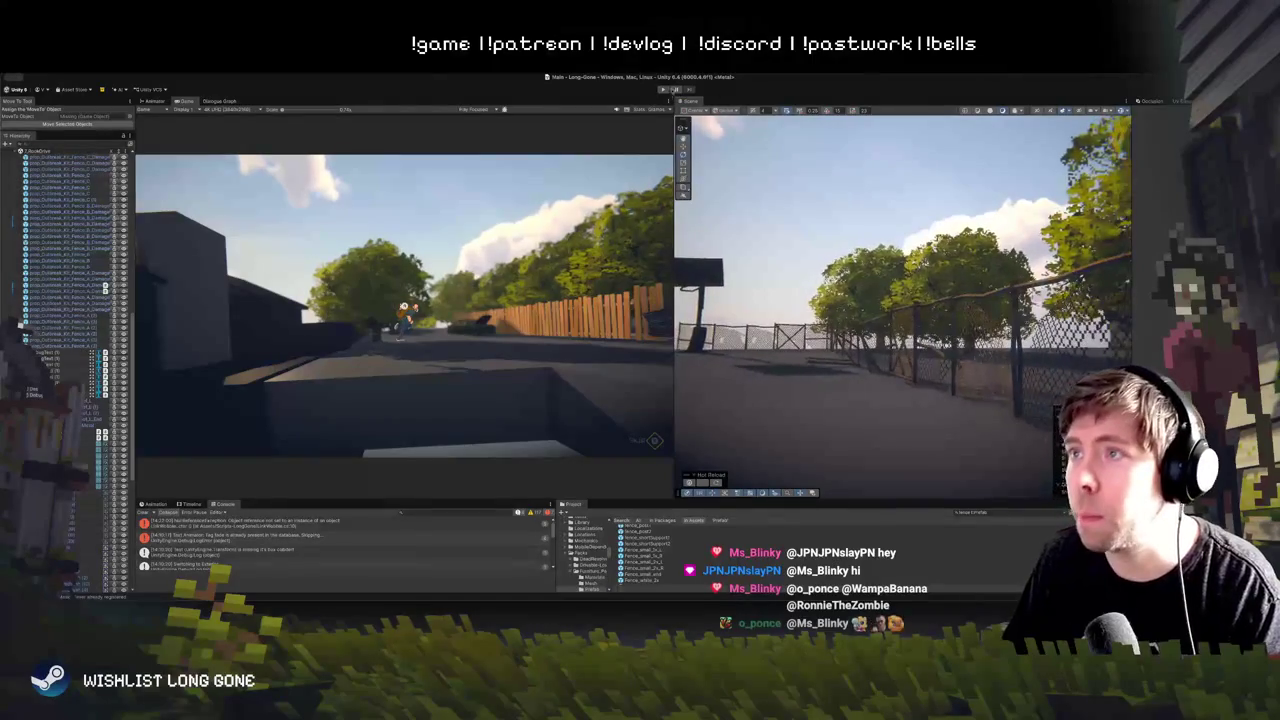
pyautogui.click(662, 90)
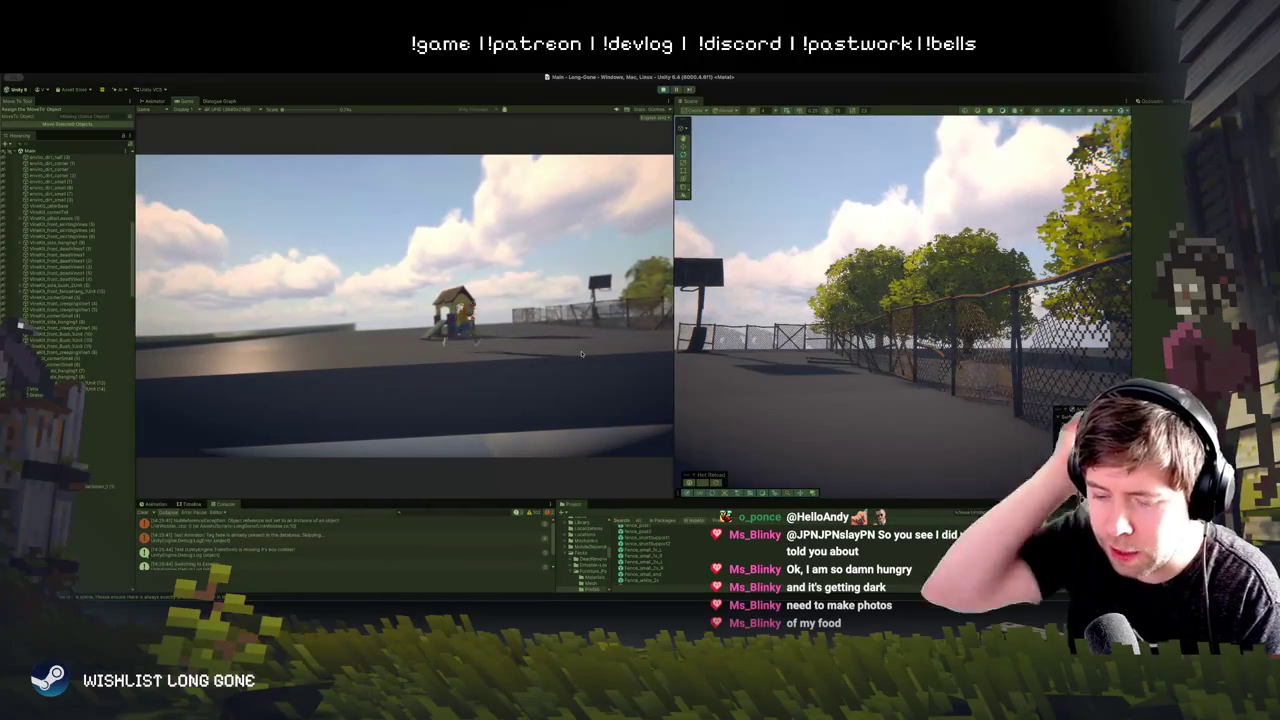
# Step: Use the F1 debug menu to teleport the player into the overgrown interior room
pyautogui.press('F1')
pyautogui.press('F1')
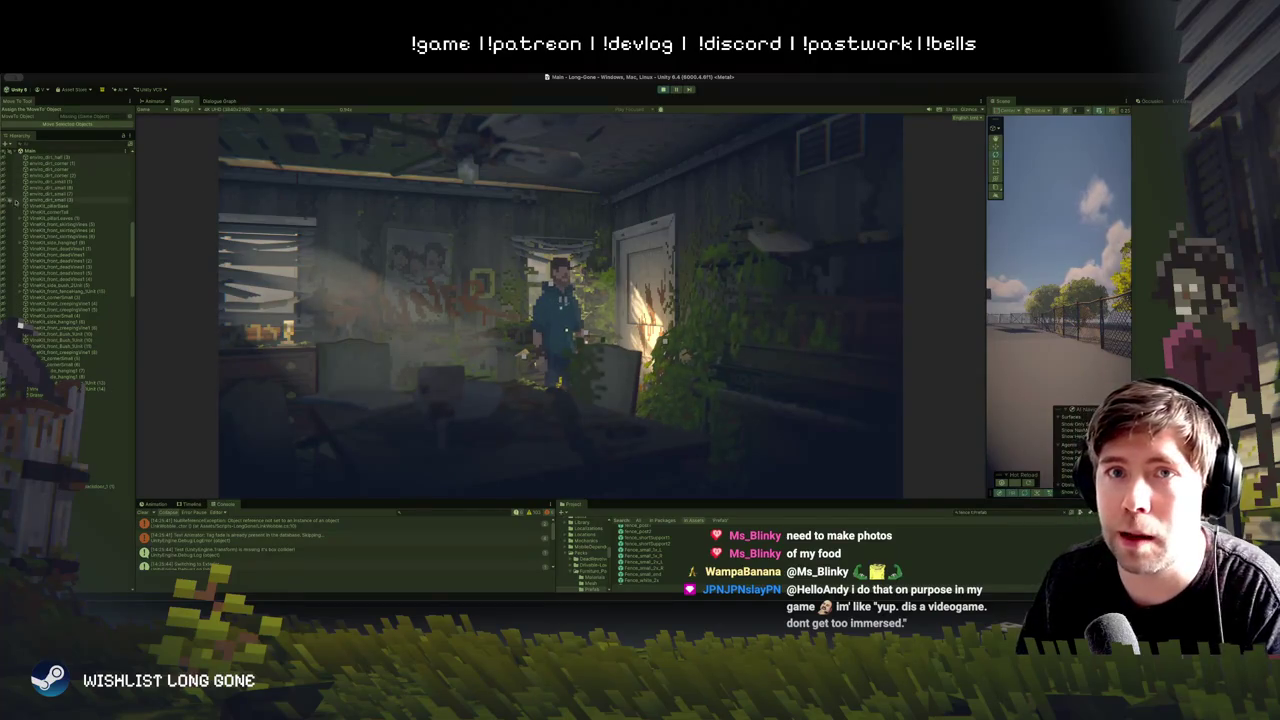
# Step: Expand Game Mechanics, select a manager object, and inspect Player's child objects in the Inspector
pyautogui.click(31, 213)
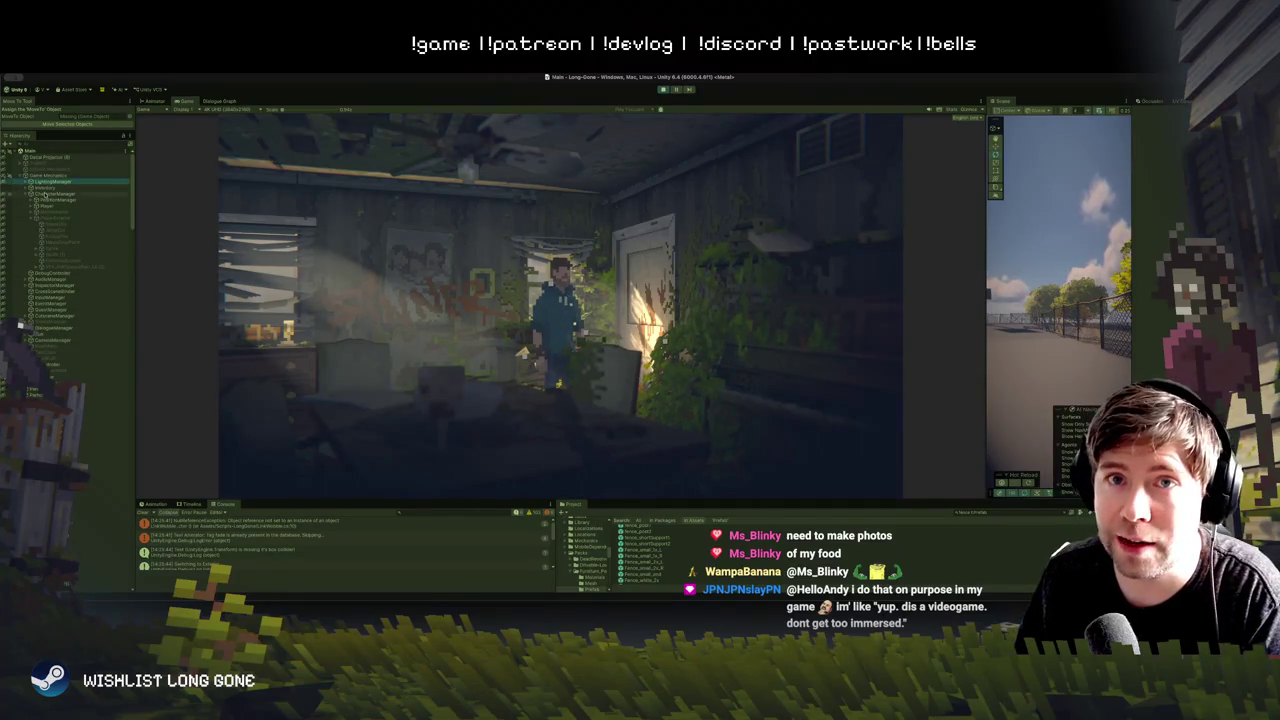
pyautogui.click(45, 207)
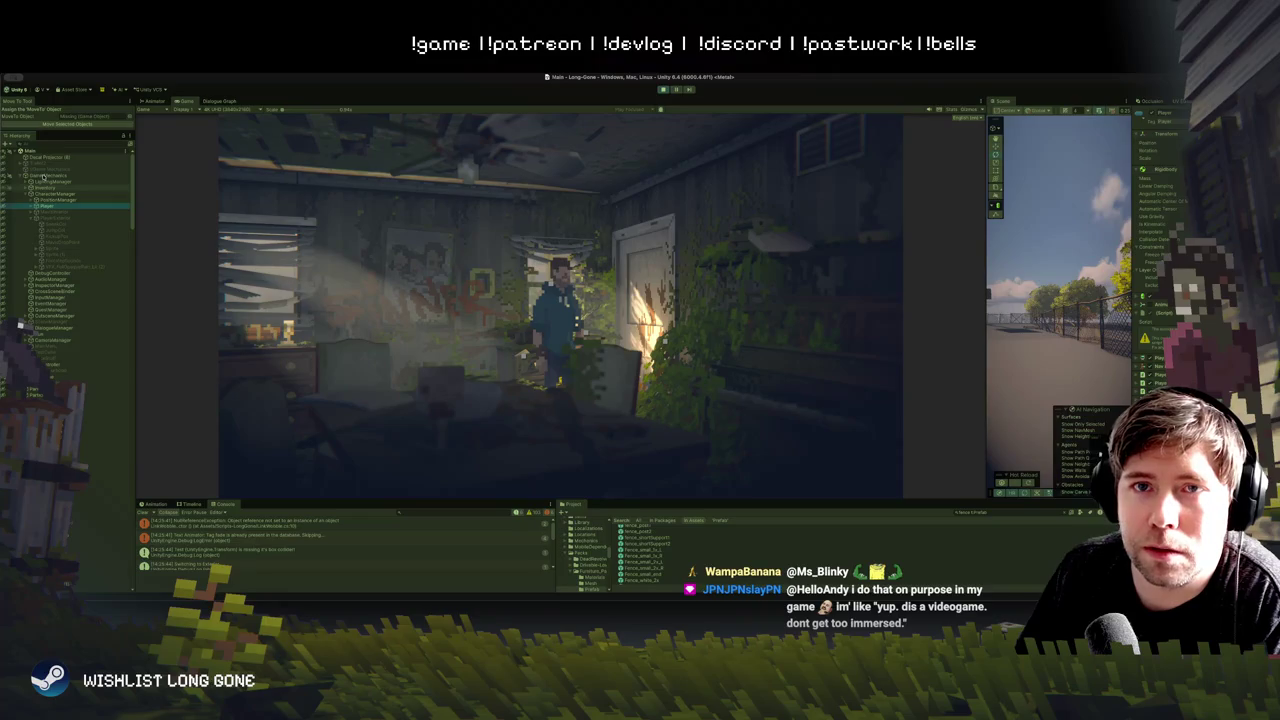
pyautogui.click(44, 212)
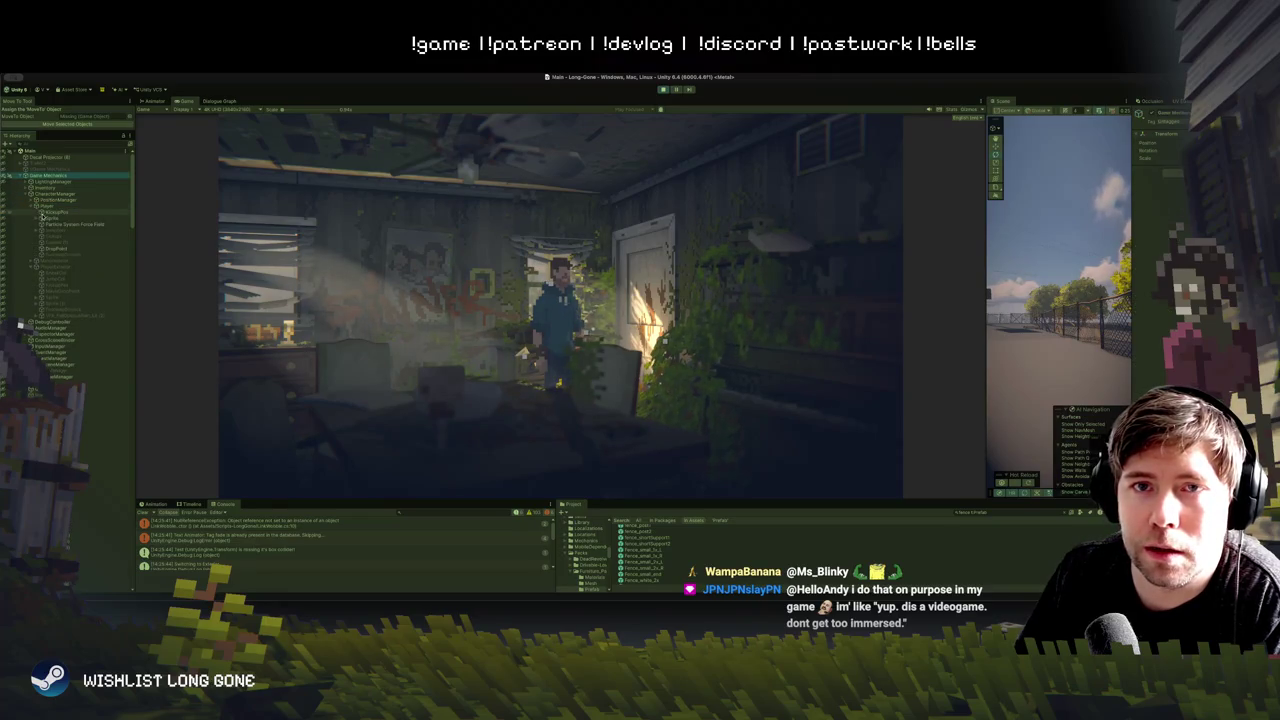
pyautogui.click(44, 218)
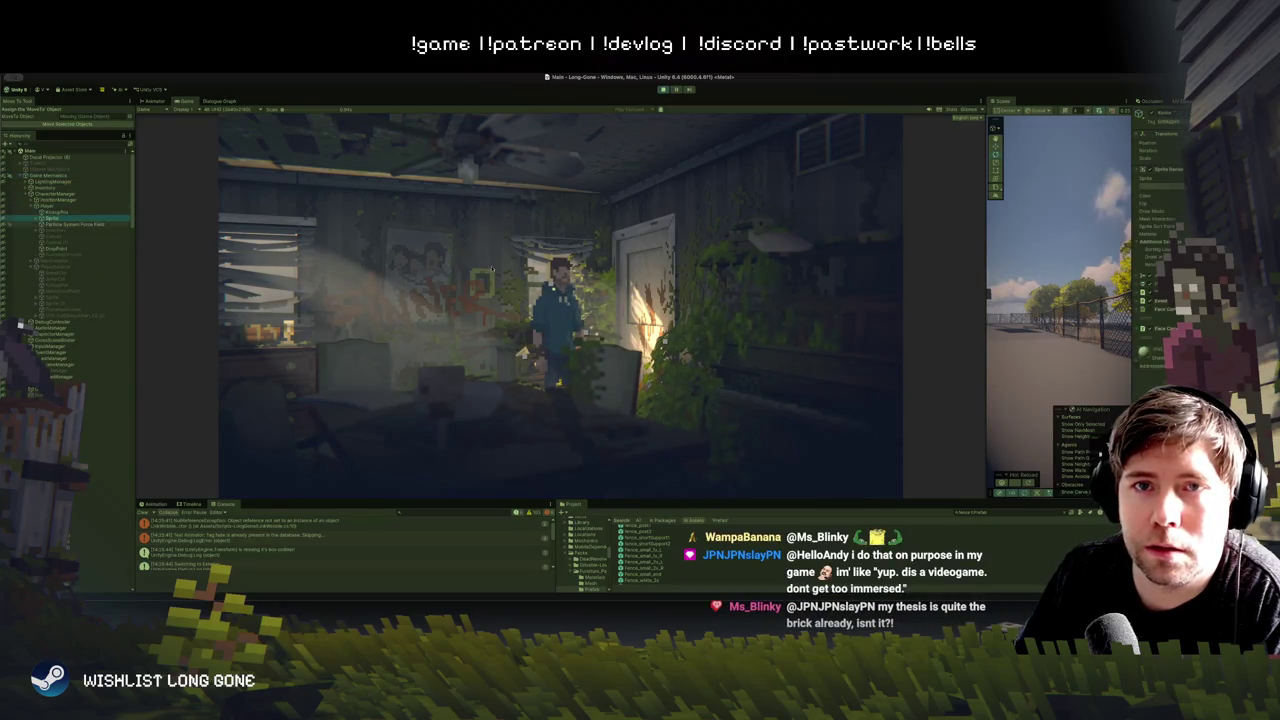
pyautogui.click(1149, 311)
pyautogui.click(1149, 311)
pyautogui.click(1150, 311)
pyautogui.click(1151, 311)
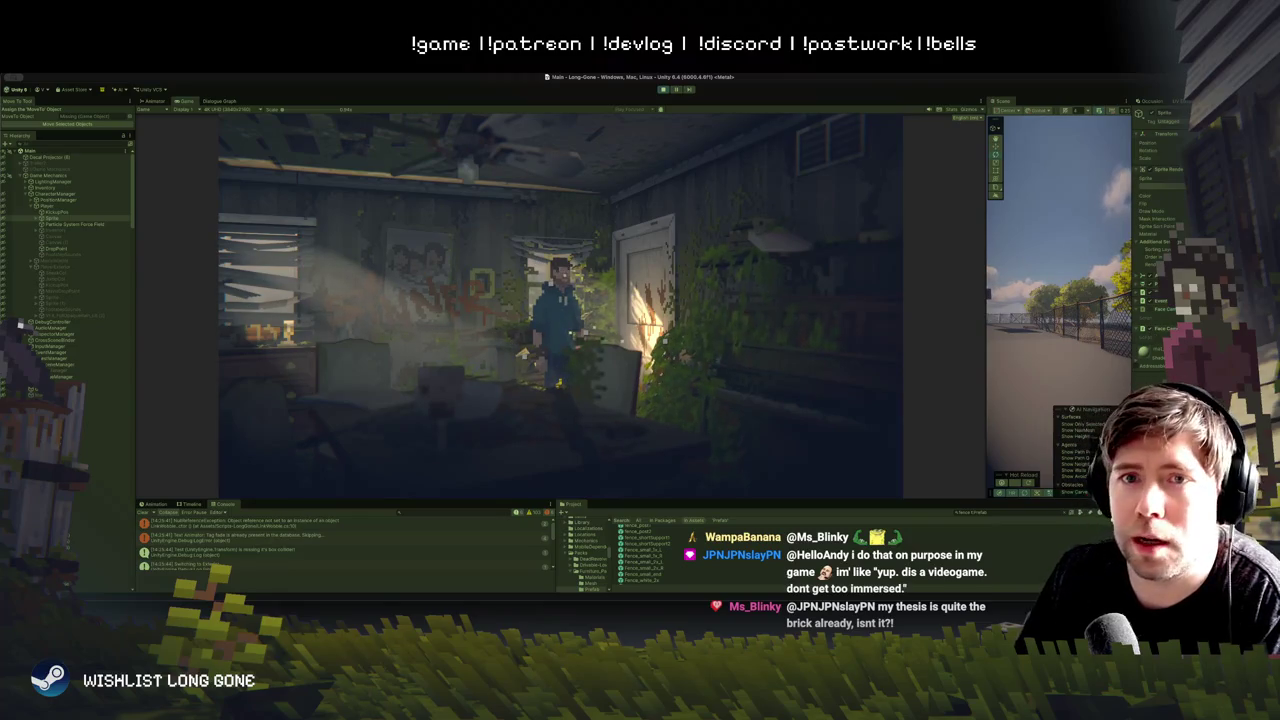
# Step: Check PositionManager and CharacterManager, then select Player's Sprite child to view its components
pyautogui.click(31, 206)
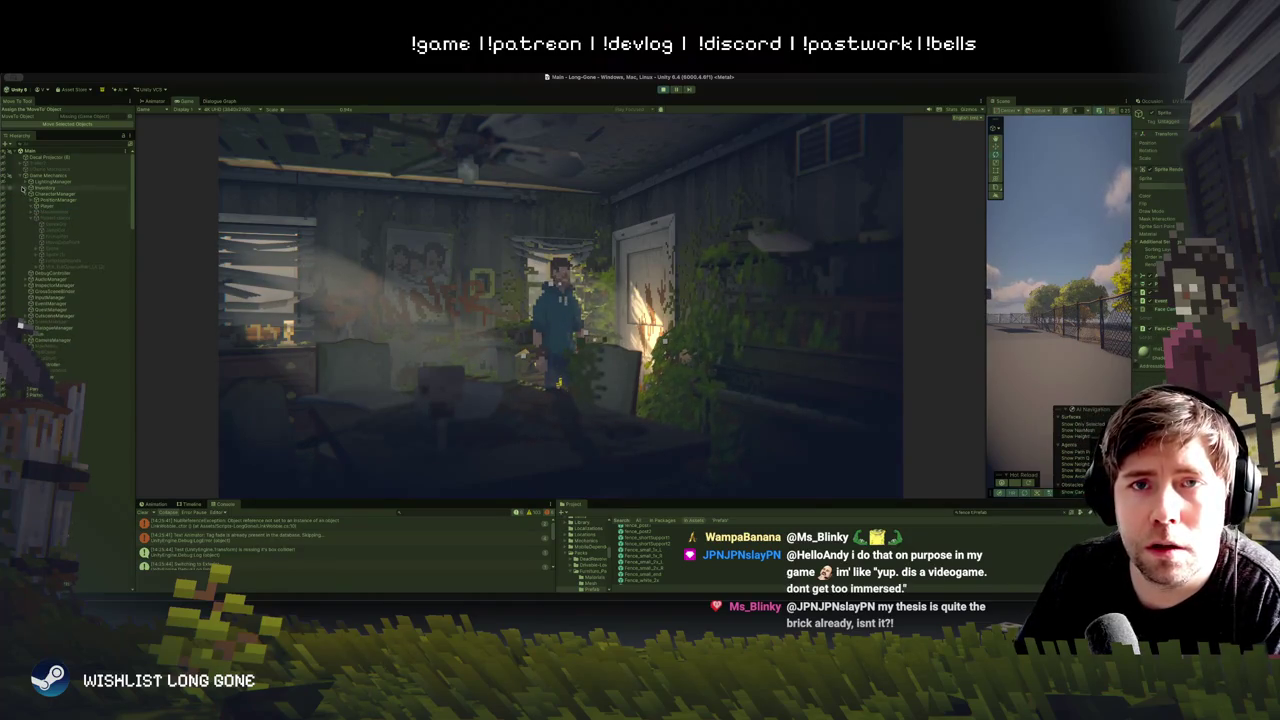
pyautogui.click(58, 200)
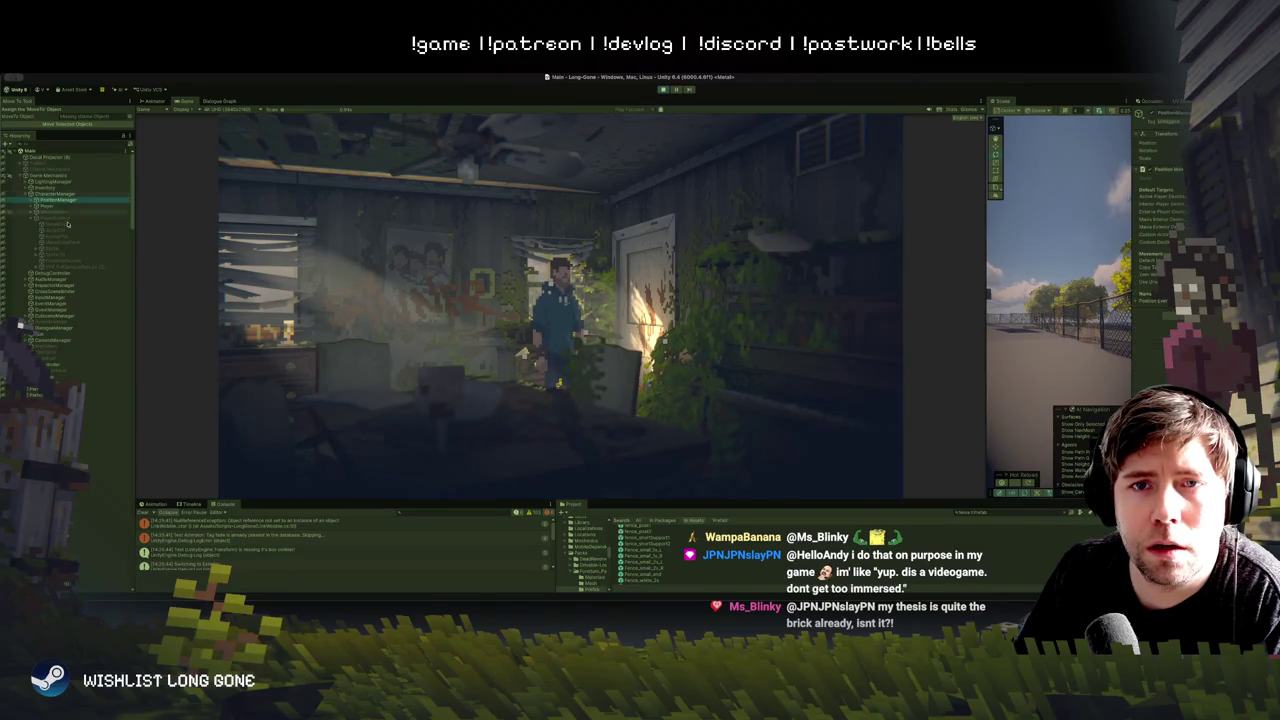
pyautogui.click(46, 193)
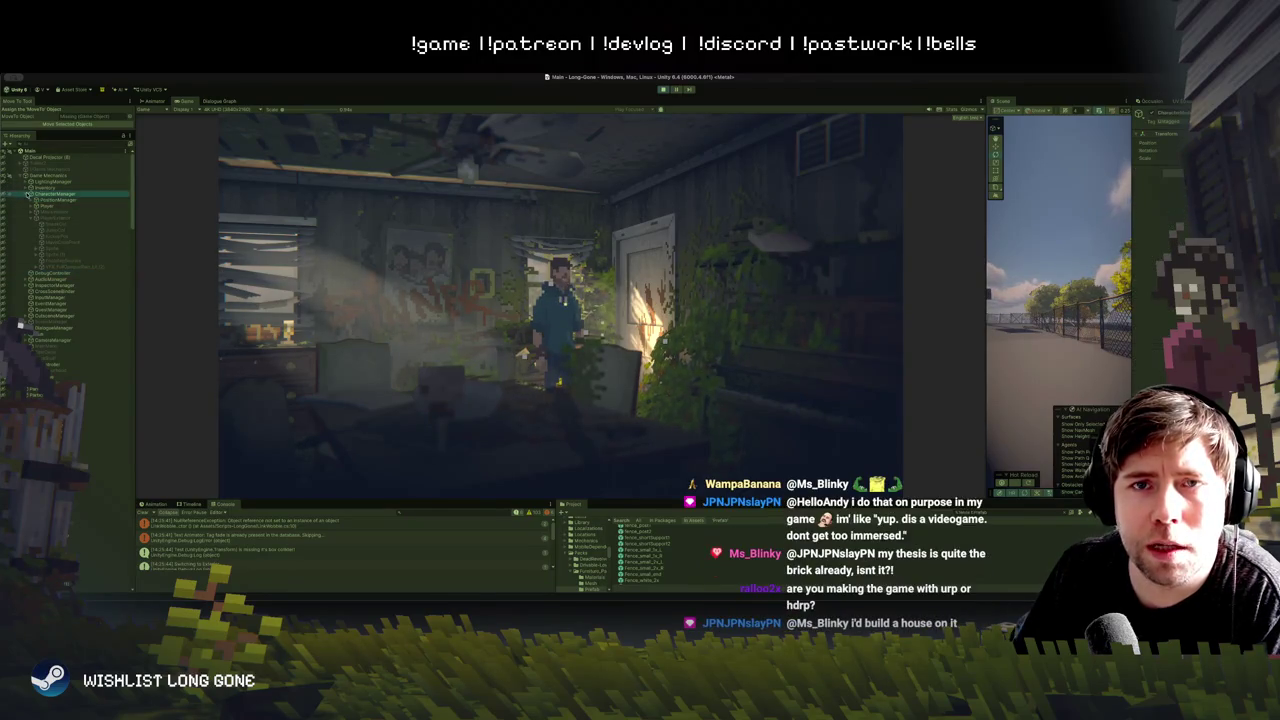
pyautogui.click(32, 206)
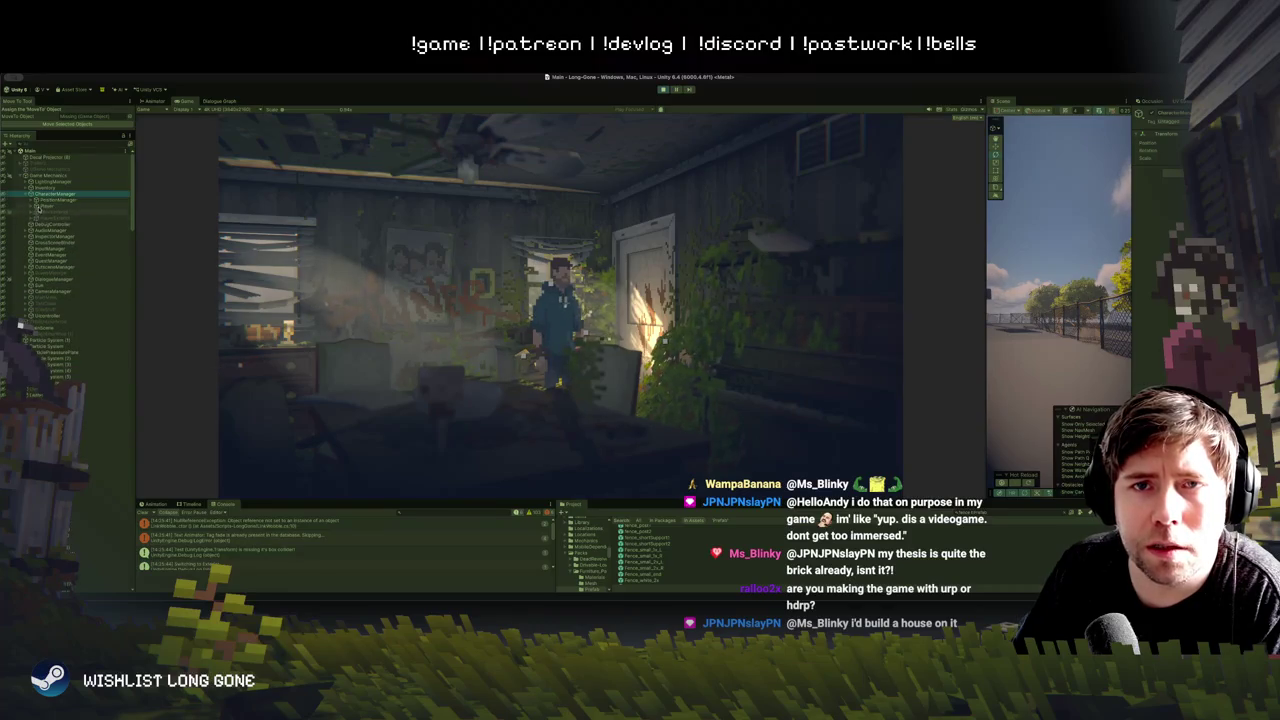
pyautogui.click(34, 205)
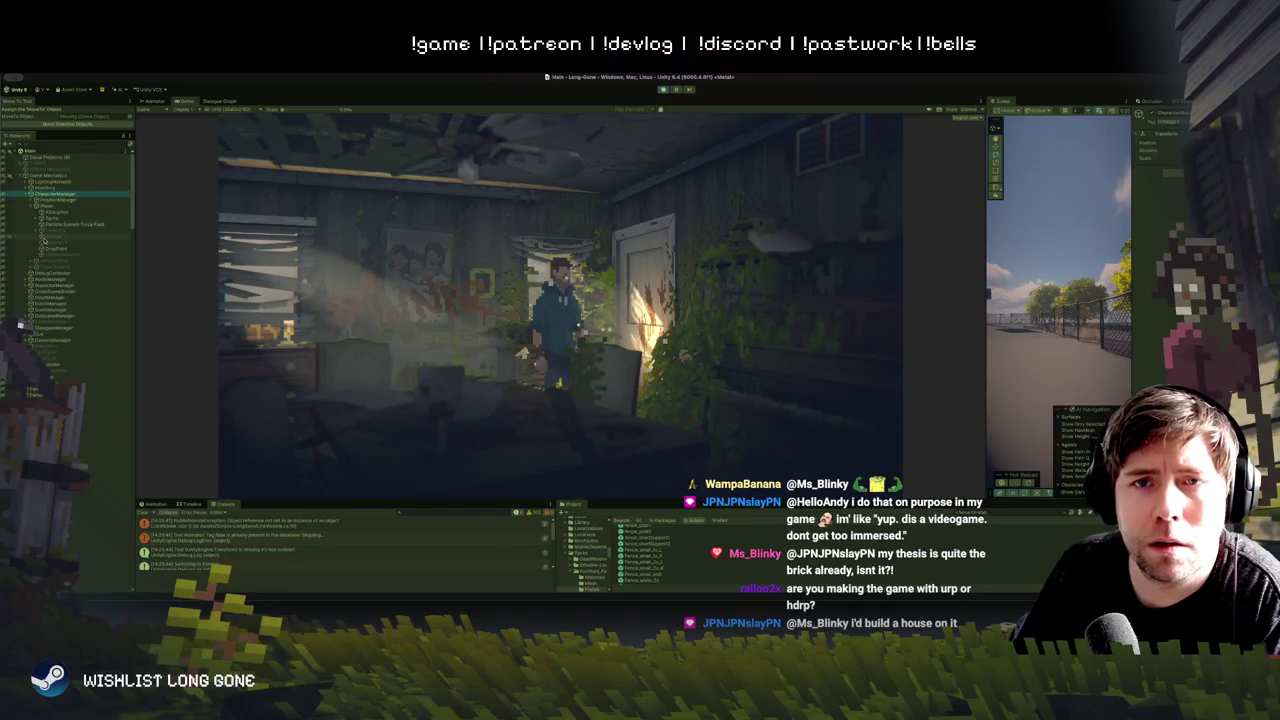
pyautogui.click(52, 218)
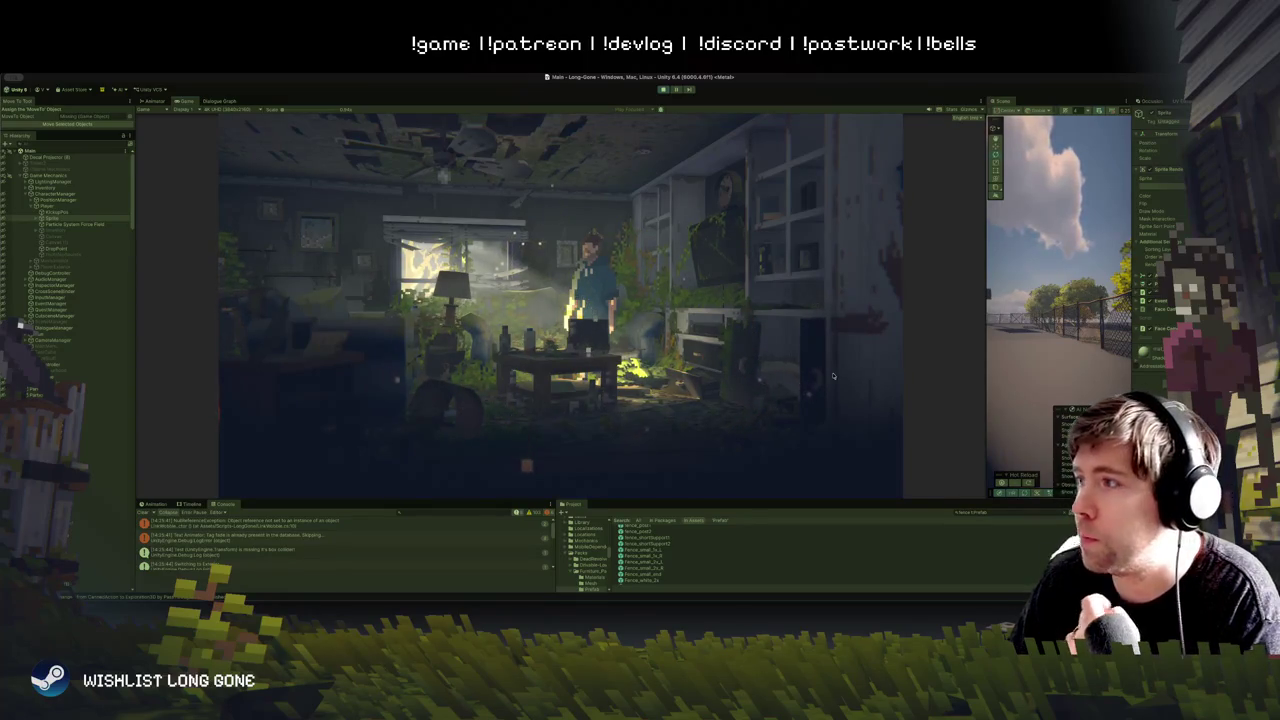
# Step: Widen the Scene view and frame the Player in the room, viewed from above
pyautogui.moveTo(978, 344)
pyautogui.mouseDown()
pyautogui.moveTo(412, 369)
pyautogui.moveTo(405, 342)
pyautogui.mouseUp()
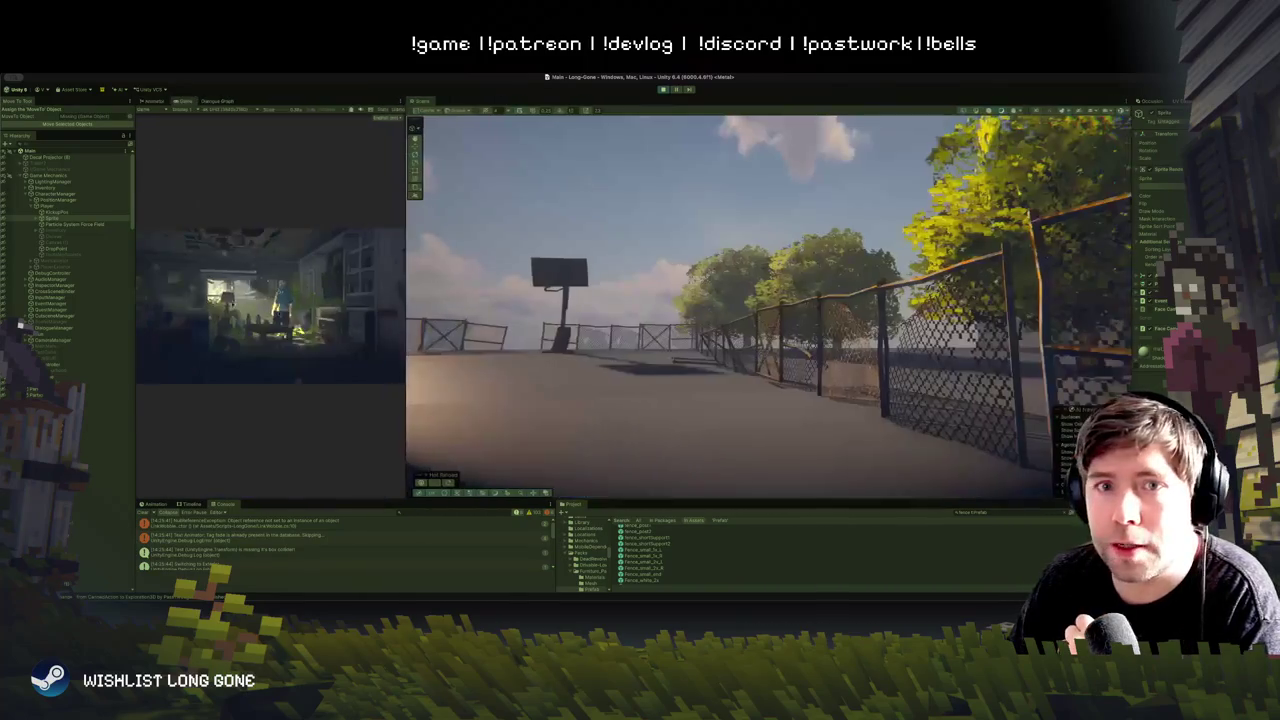
pyautogui.click(48, 205)
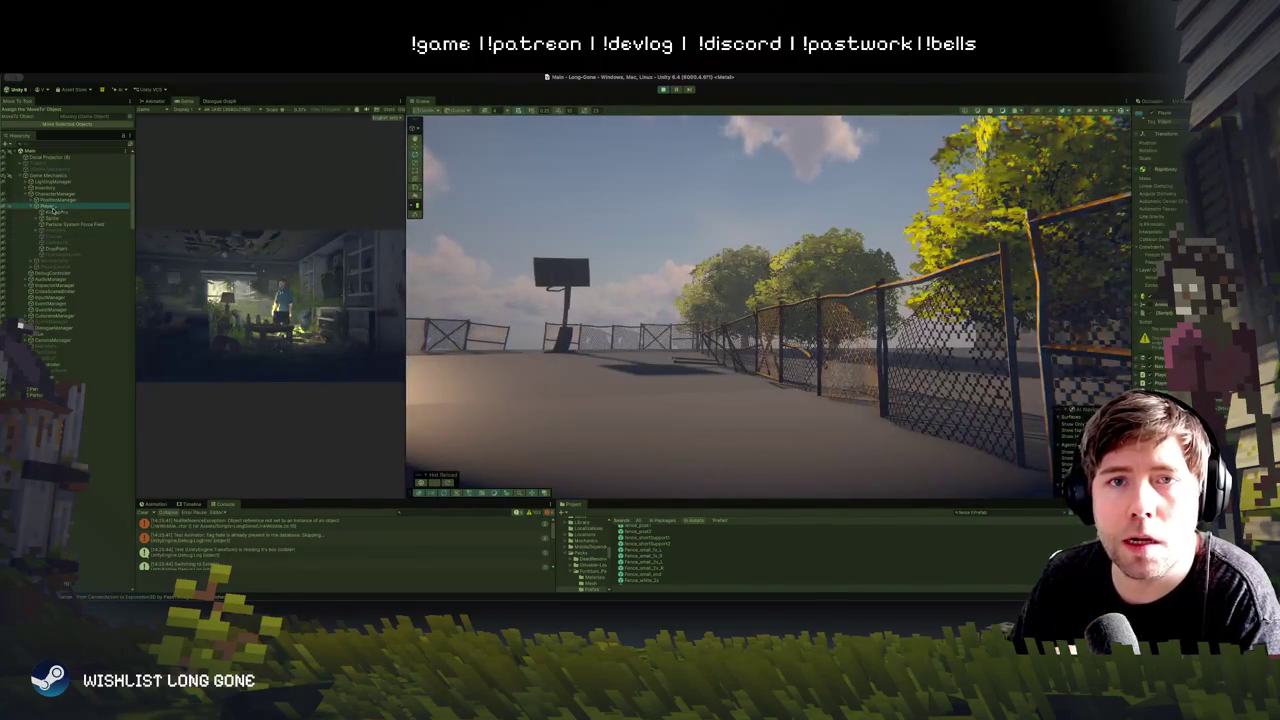
pyautogui.press('f')
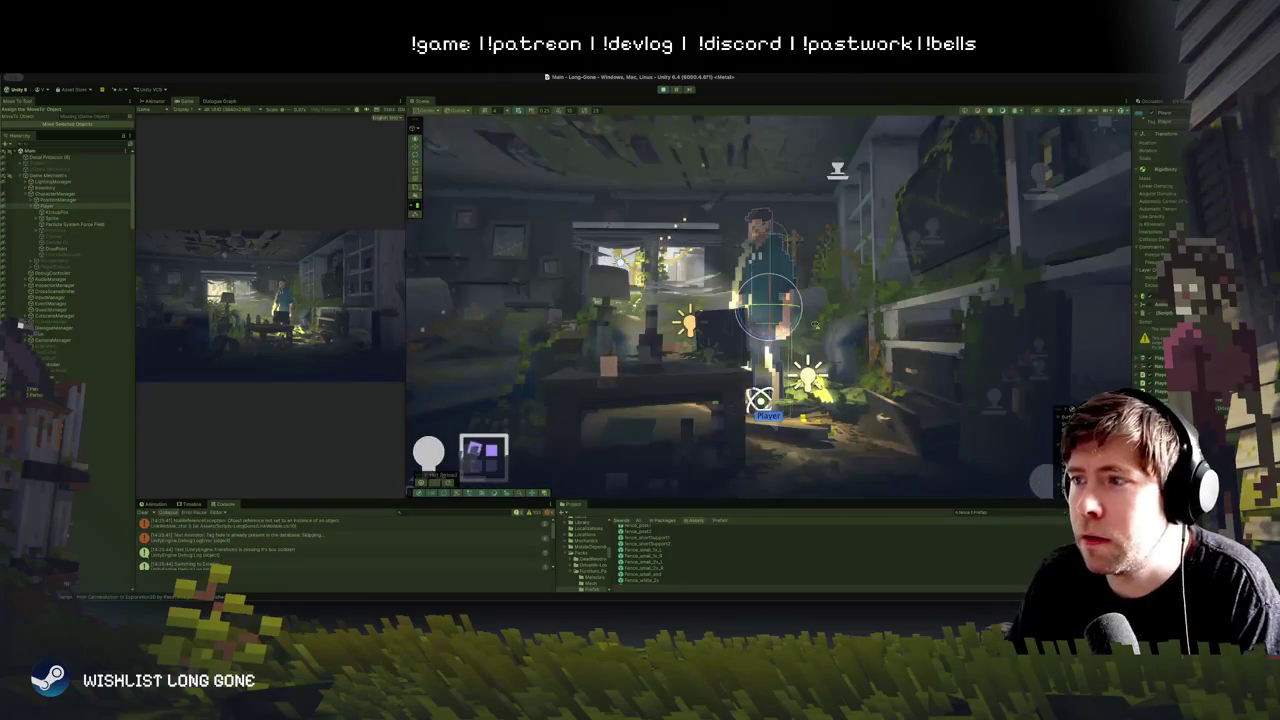
pyautogui.moveTo(897, 367)
pyautogui.mouseDown()
pyautogui.moveTo(693, 226)
pyautogui.moveTo(640, 280)
pyautogui.mouseUp()
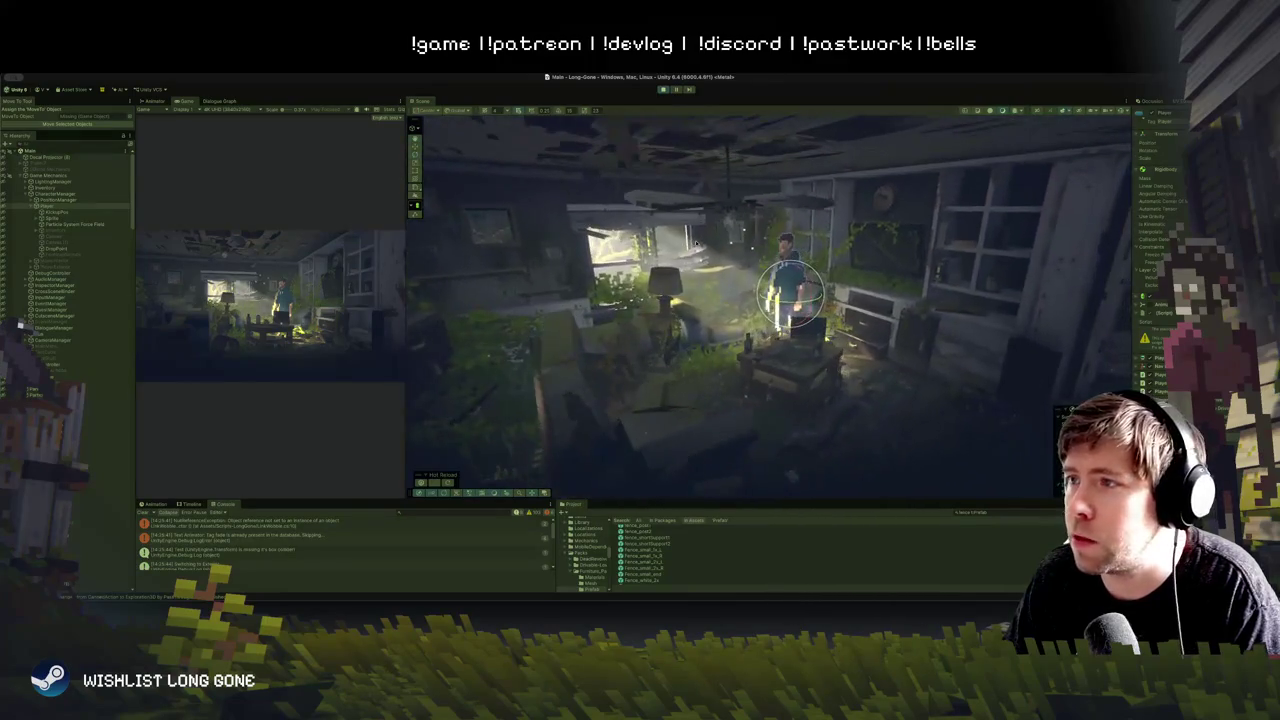
# Step: Select the room's spotlight and frame it in the Scene view
pyautogui.click(665, 288)
pyautogui.click(740, 308)
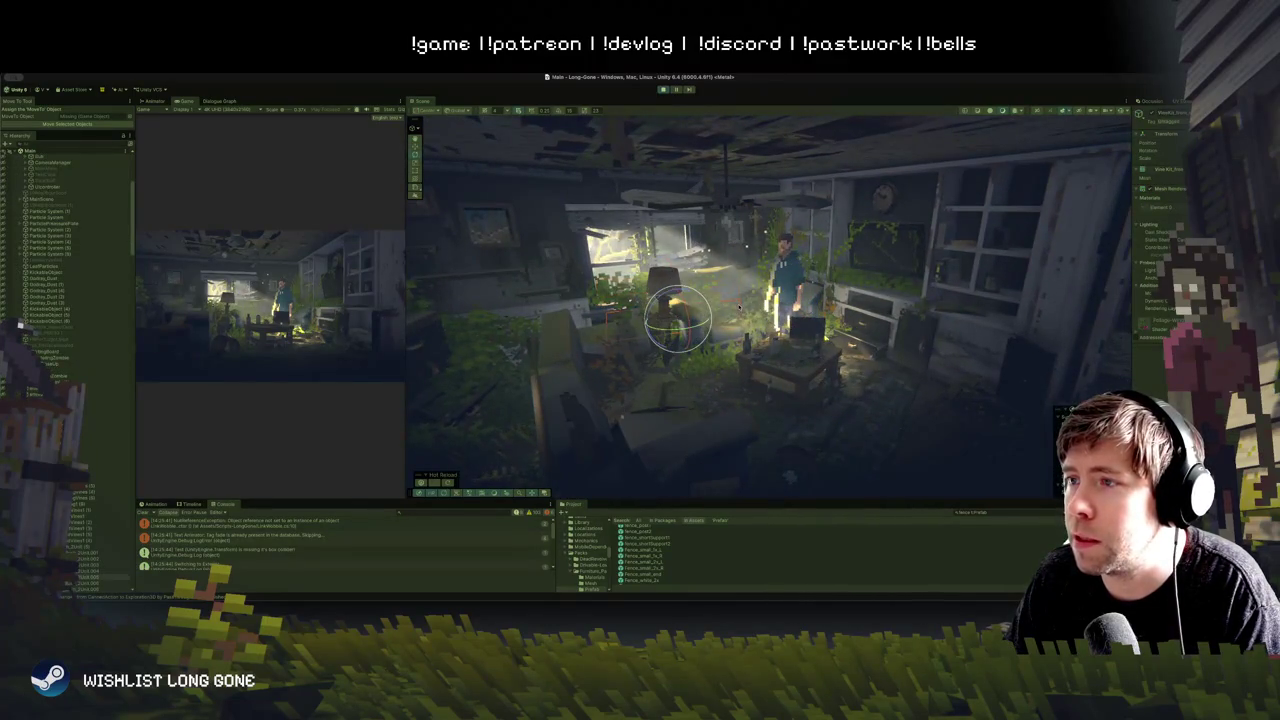
pyautogui.click(709, 258)
pyautogui.press('f')
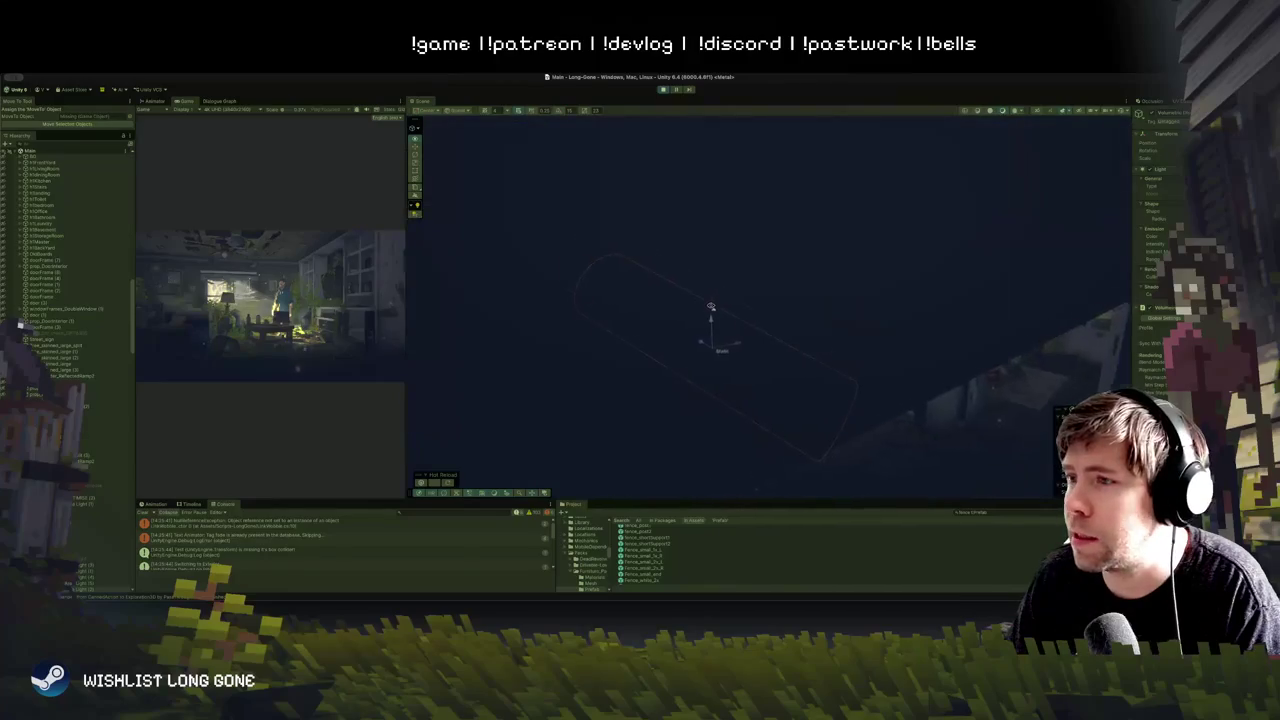
pyautogui.scroll(-10, 710, 306)
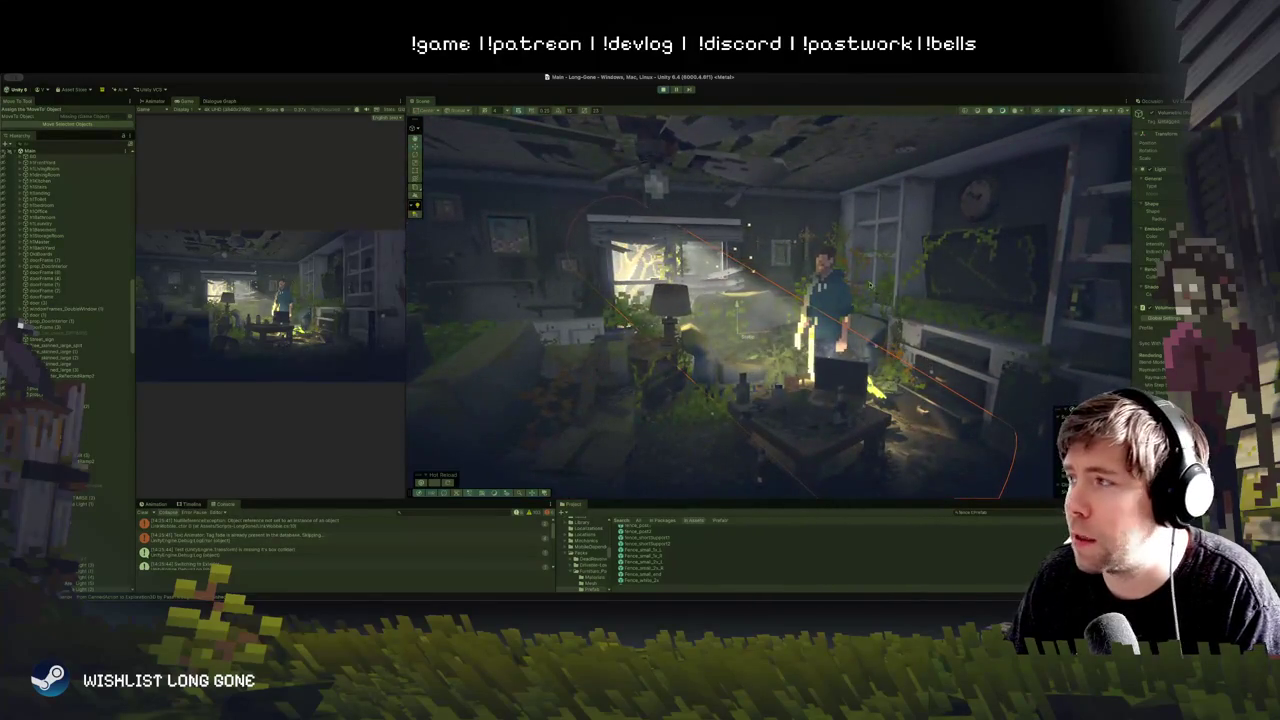
pyautogui.scroll(-3, 887, 291)
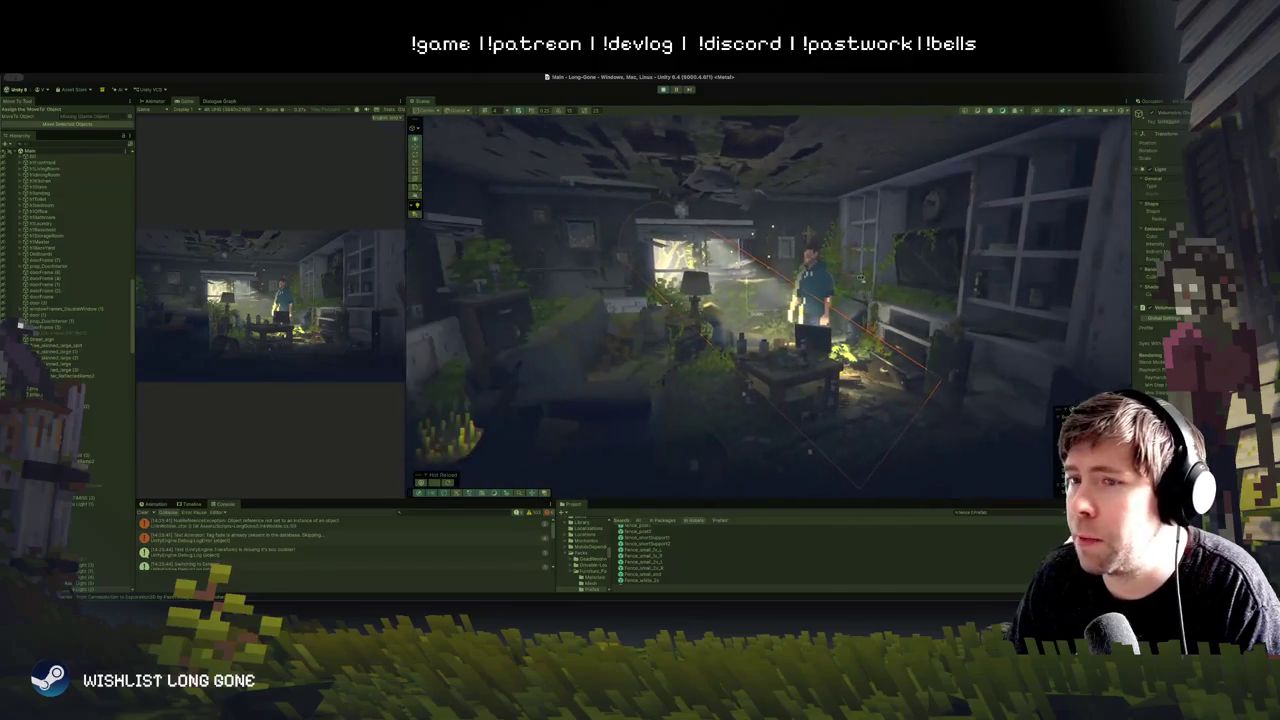
# Step: Fly through the garden and room to the dark area lit by the spotlight cone
pyautogui.moveTo(851, 270)
pyautogui.mouseDown()
pyautogui.moveTo(830, 300)
pyautogui.moveTo(850, 270)
pyautogui.moveTo(860, 280)
pyautogui.moveTo(841, 253)
pyautogui.mouseUp()
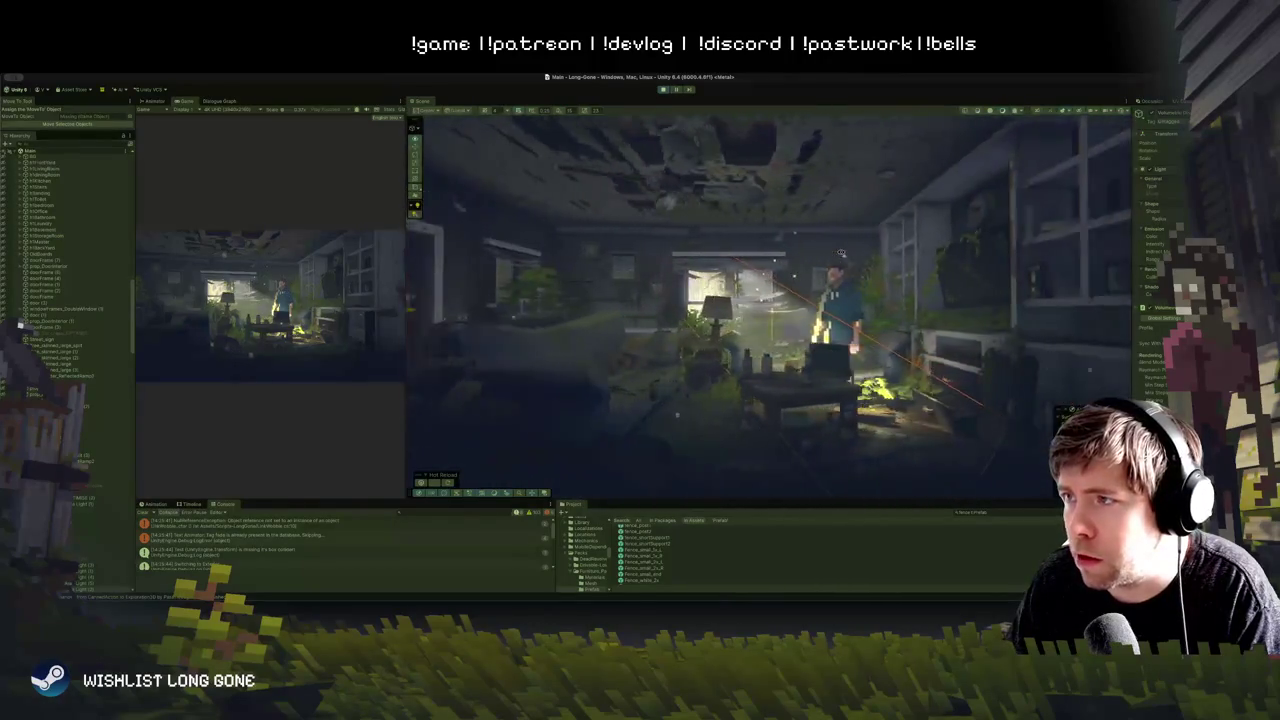
pyautogui.moveTo(841, 253); pyautogui.dragTo(841, 253)
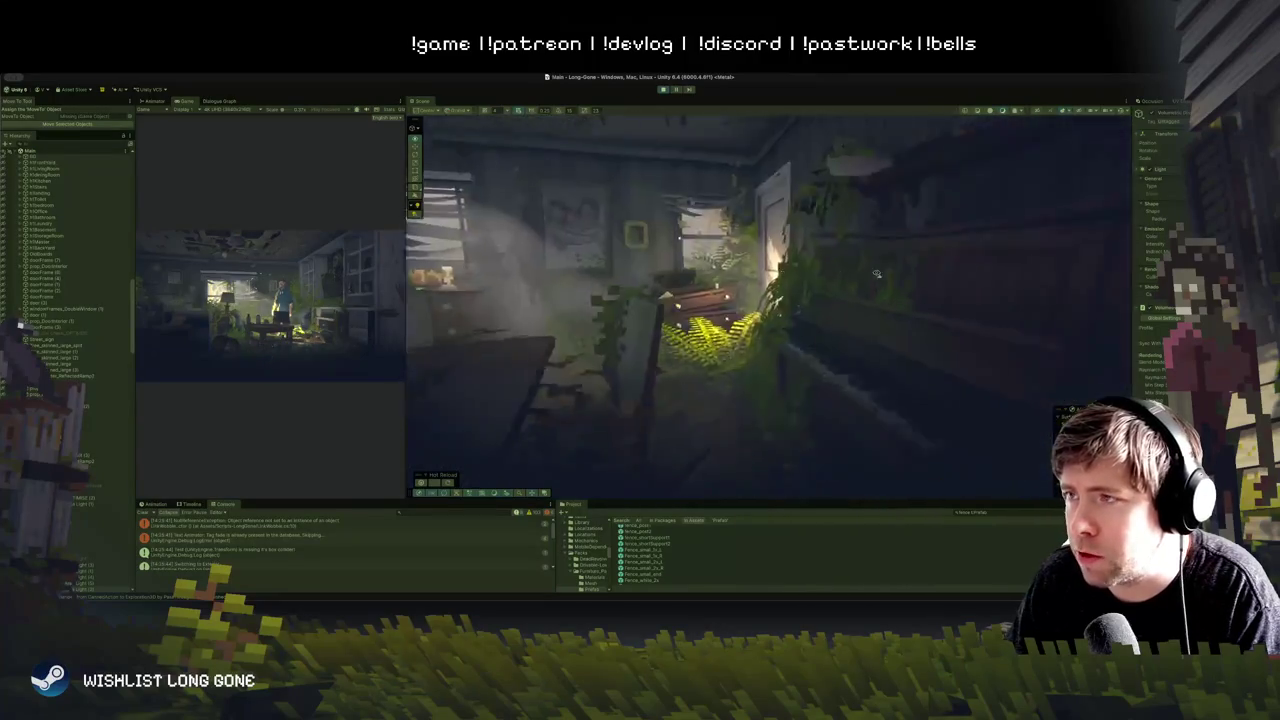
pyautogui.moveTo(871, 268); pyautogui.dragTo(878, 259)
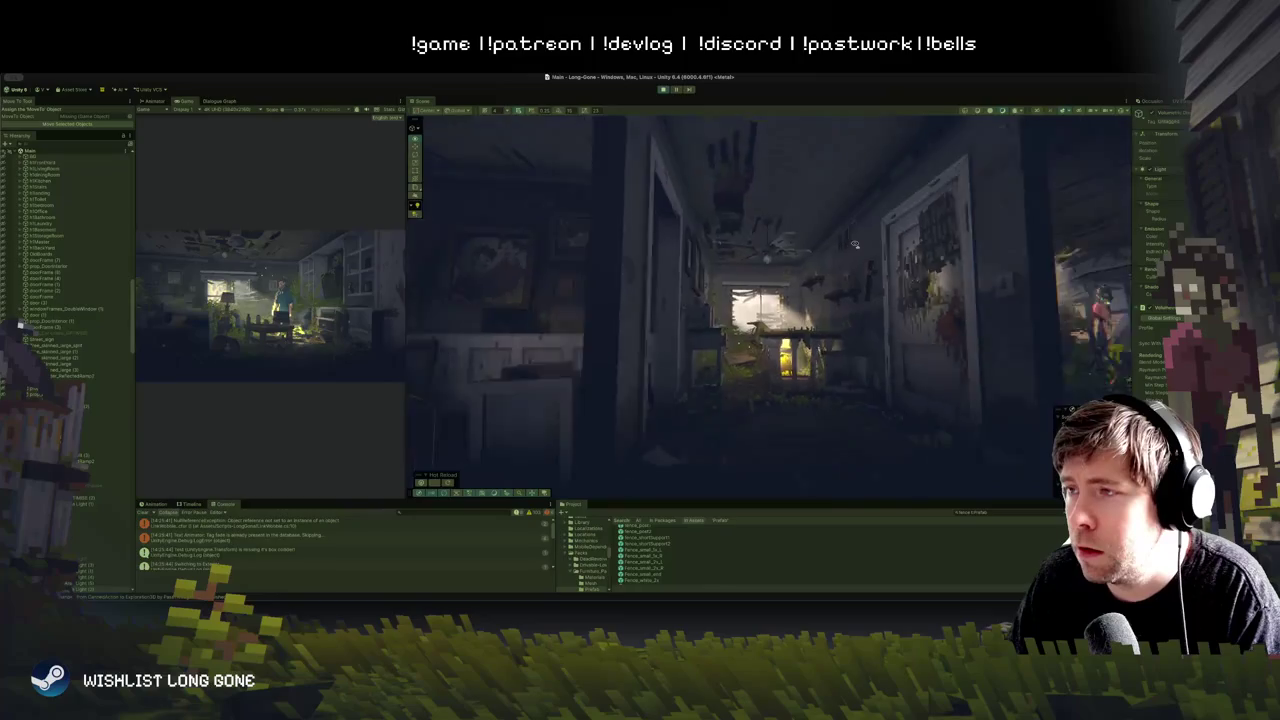
pyautogui.moveTo(844, 228)
pyautogui.mouseDown()
pyautogui.moveTo(811, 255)
pyautogui.moveTo(646, 259)
pyautogui.moveTo(749, 306)
pyautogui.moveTo(634, 260)
pyautogui.moveTo(809, 255)
pyautogui.moveTo(880, 430)
pyautogui.mouseUp()
pyautogui.scroll(-5, 1160, 250)
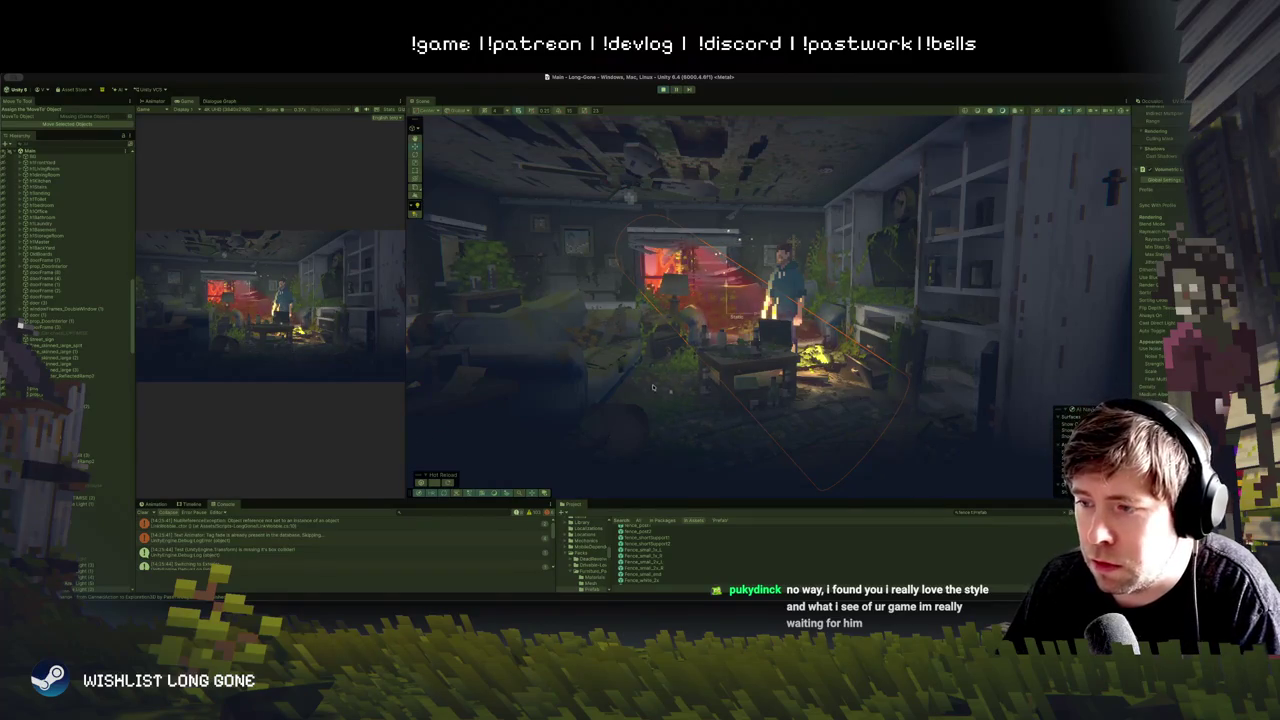
pyautogui.scroll(5, 654, 376)
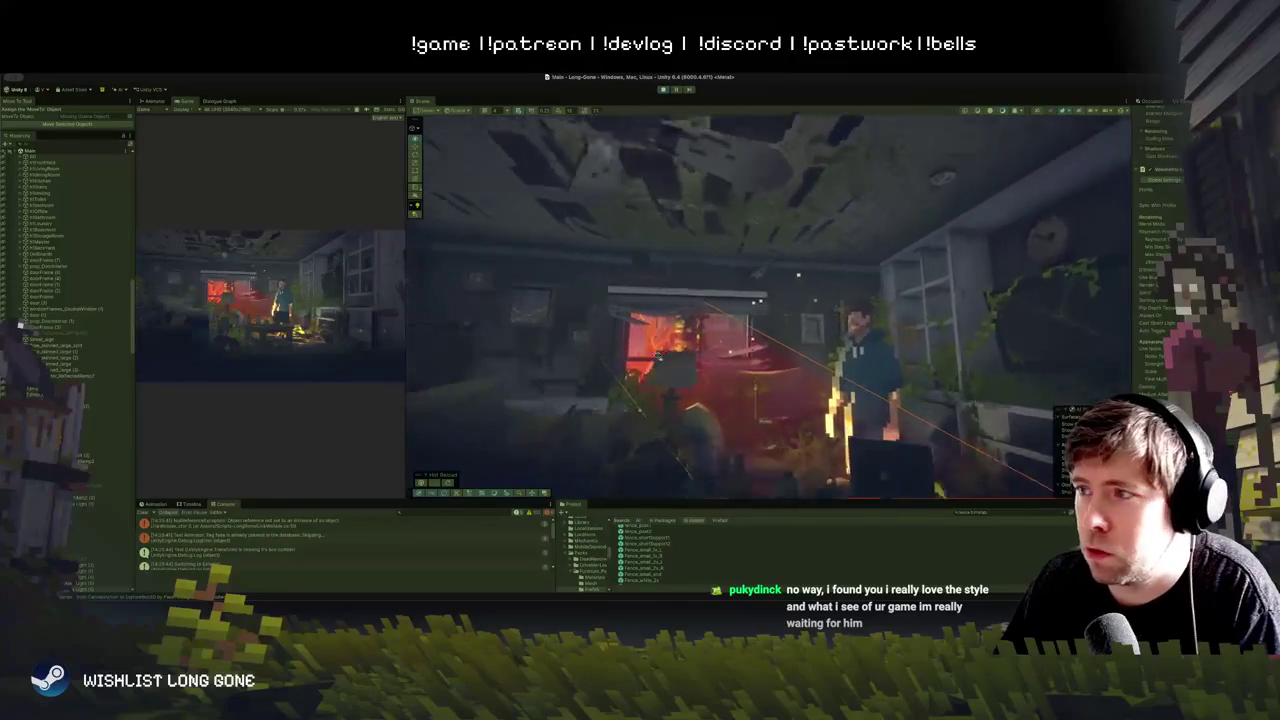
pyautogui.scroll(-5, 654, 366)
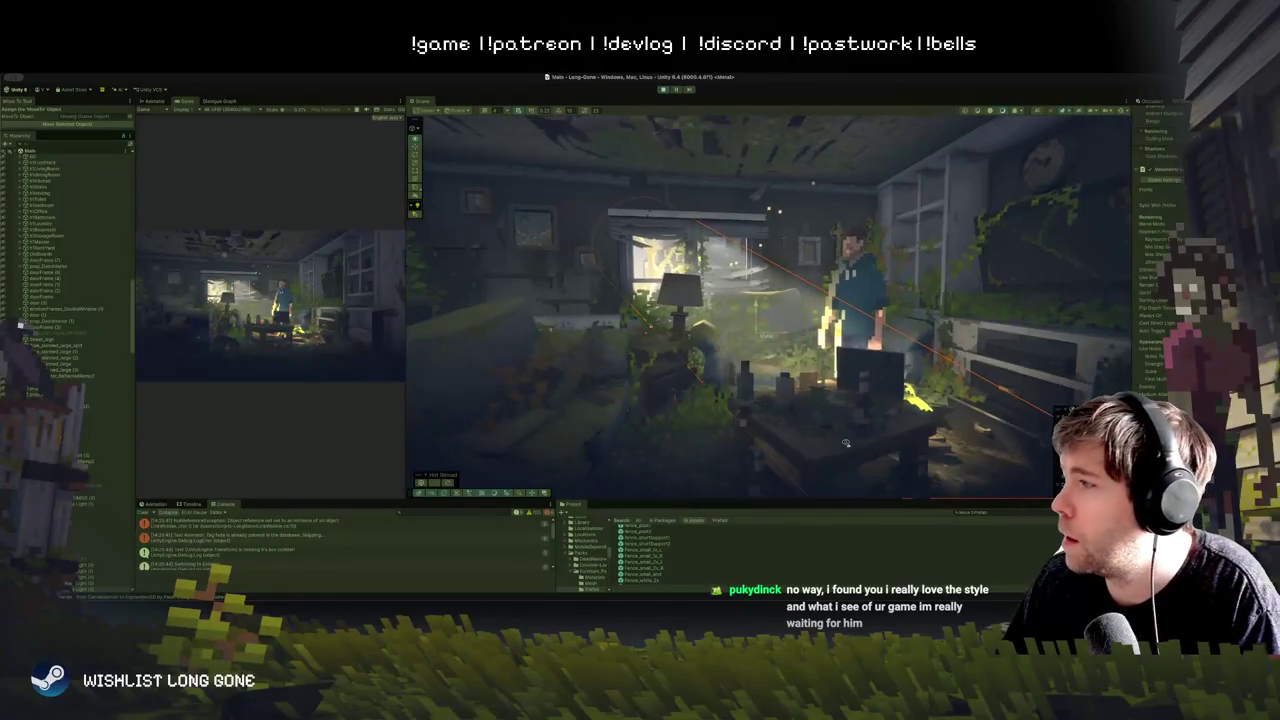
pyautogui.scroll(3, 845, 443)
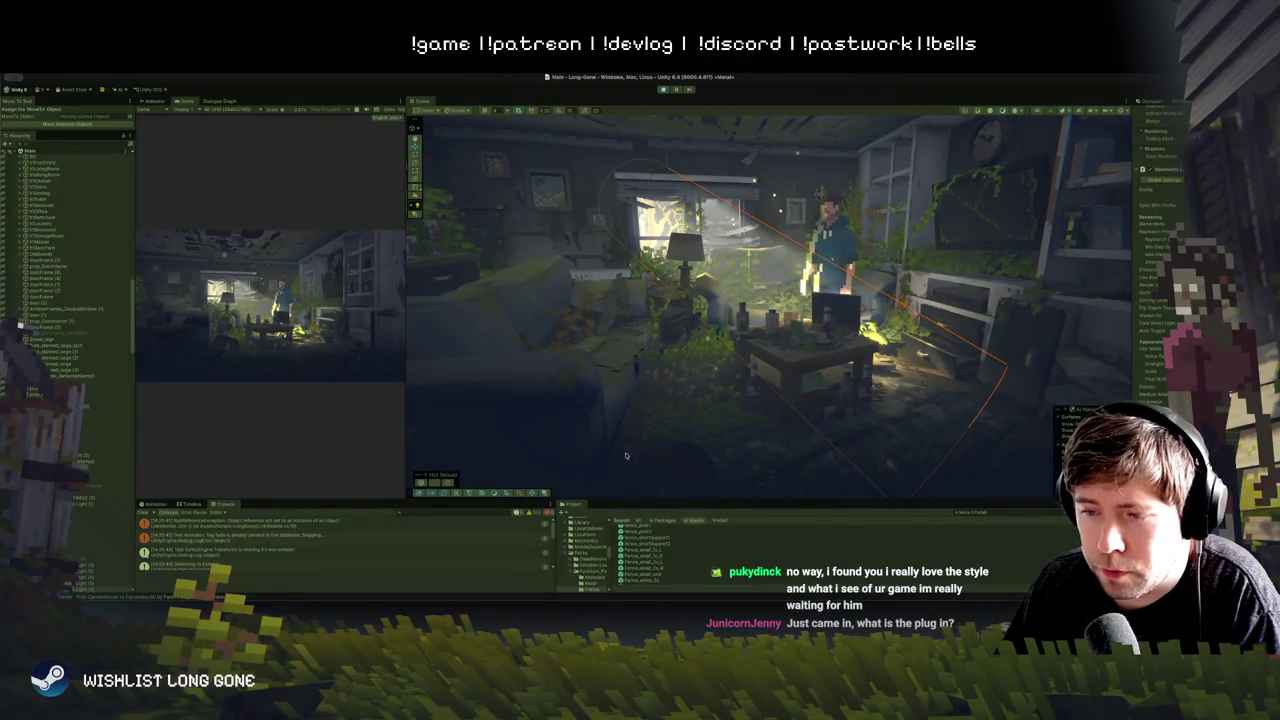
pyautogui.scroll(-10, 622, 462)
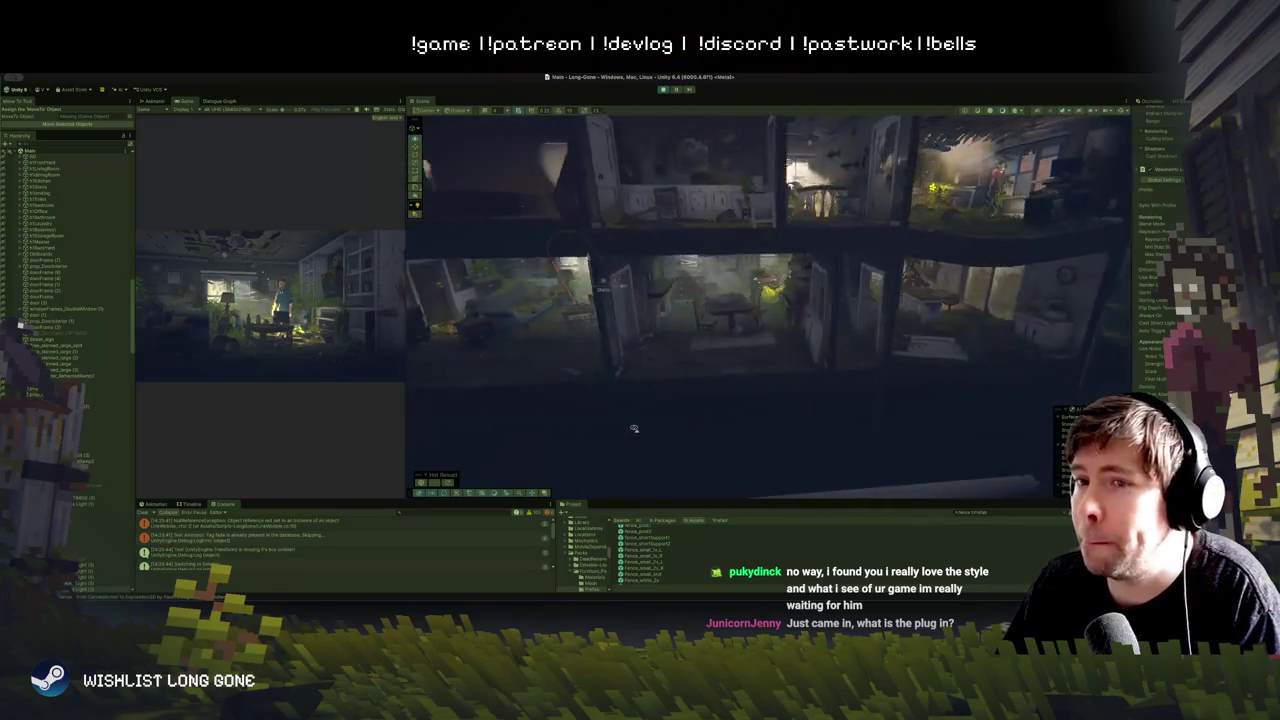
pyautogui.scroll(10, 634, 428)
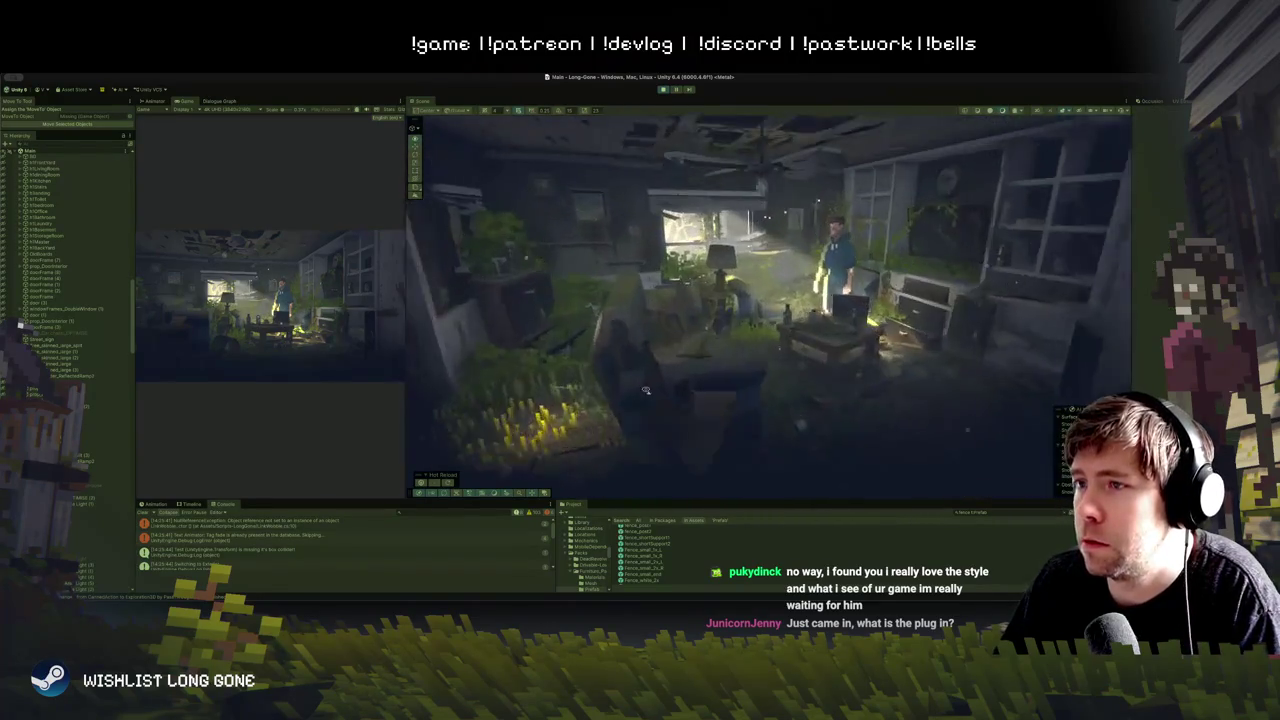
pyautogui.scroll(-5, 644, 380)
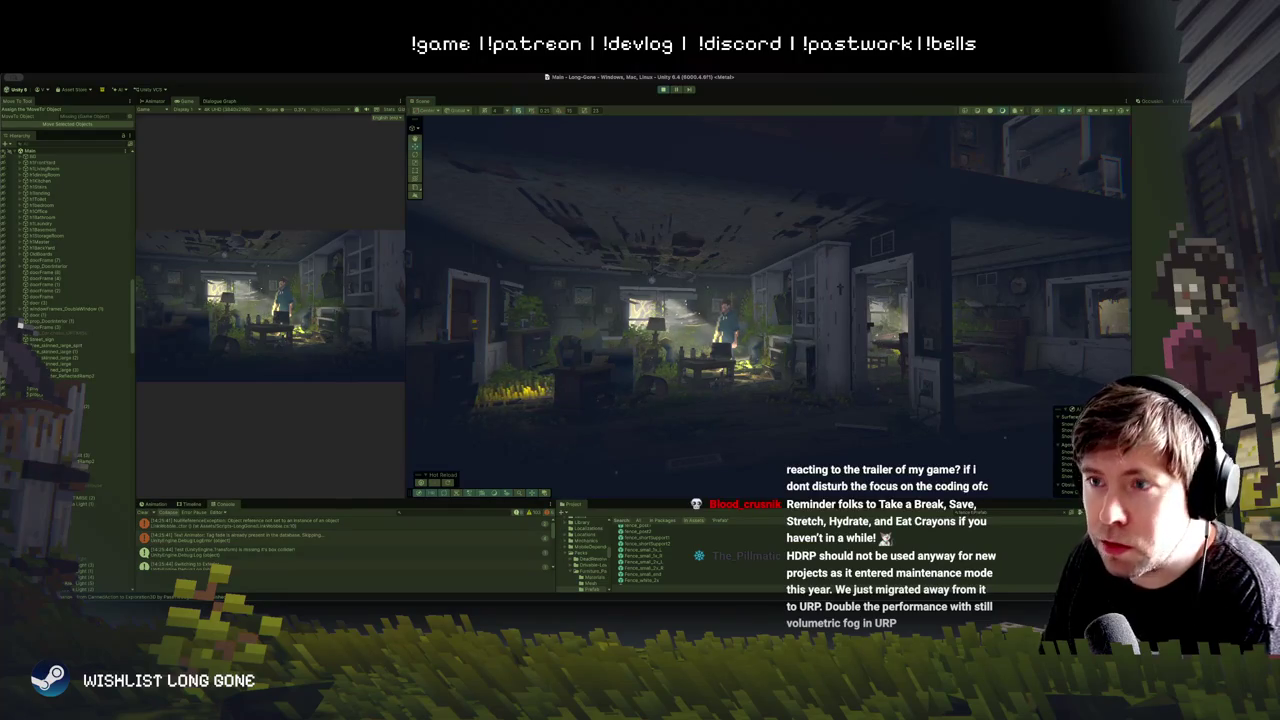
pyautogui.scroll(5, 646, 401)
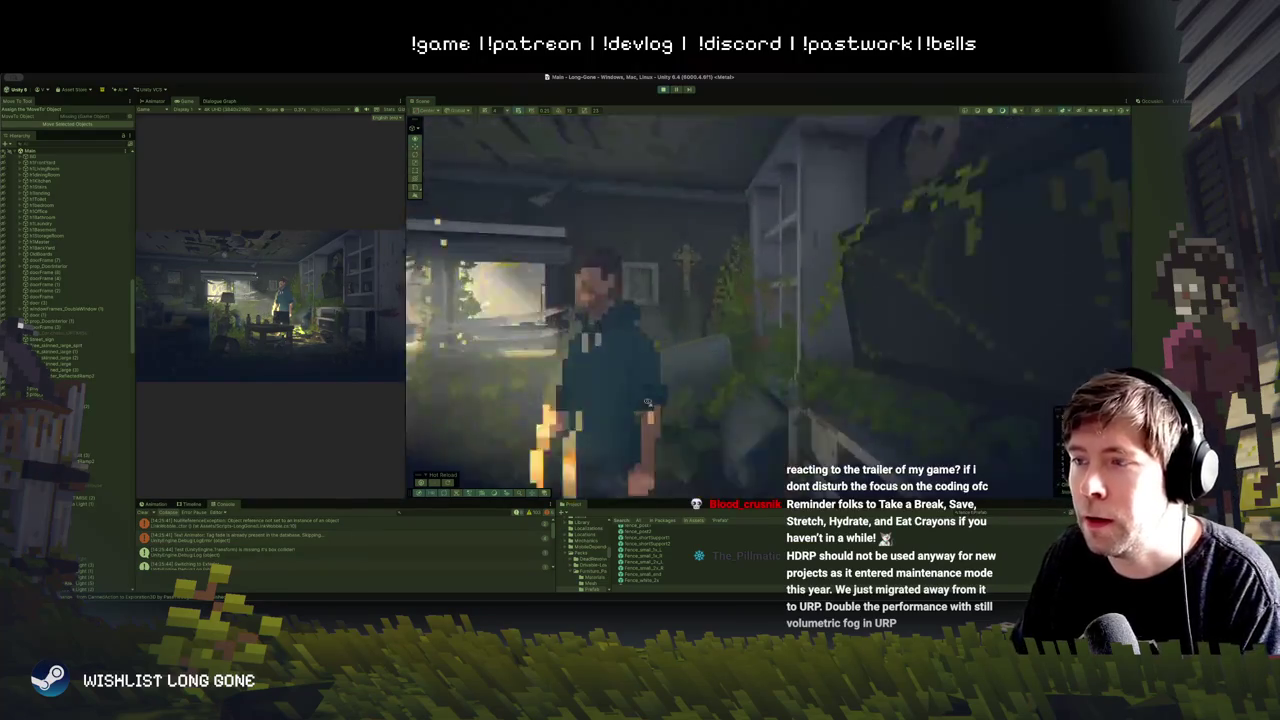
pyautogui.scroll(-5, 646, 401)
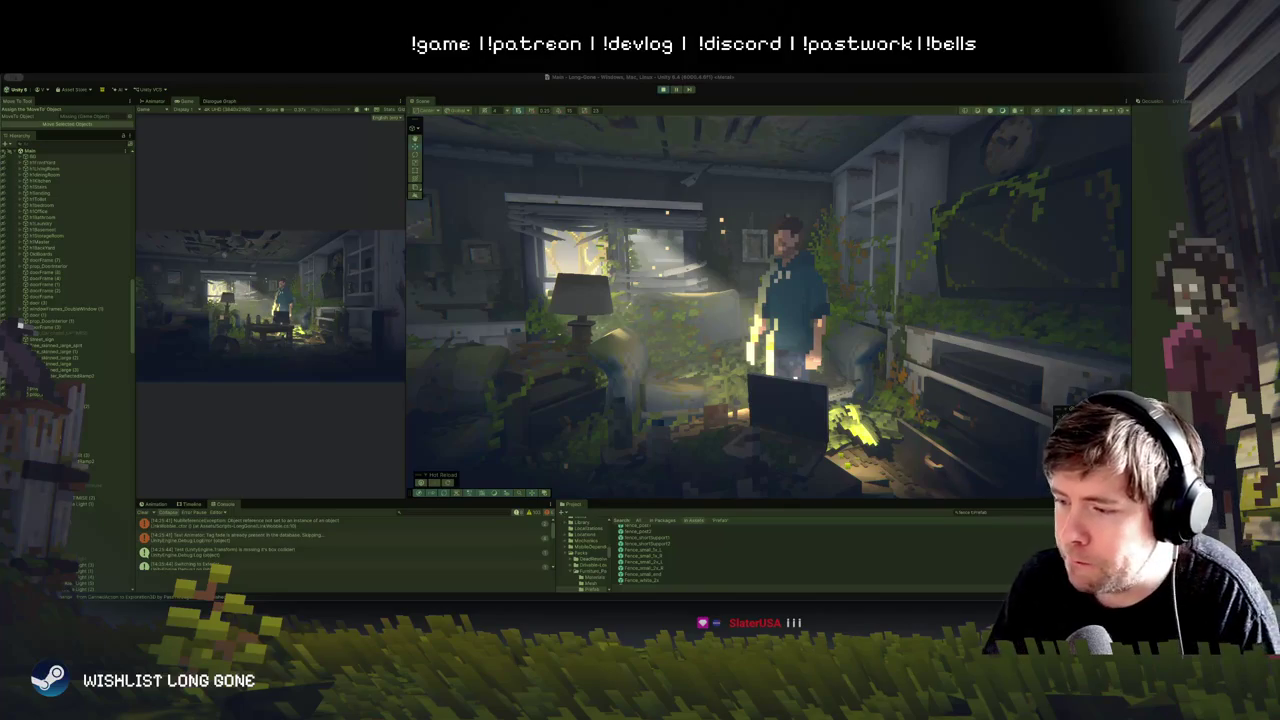
# Step: After panning along the house, widen the Game view and stop Play mode
pyautogui.scroll(-10, 609, 361)
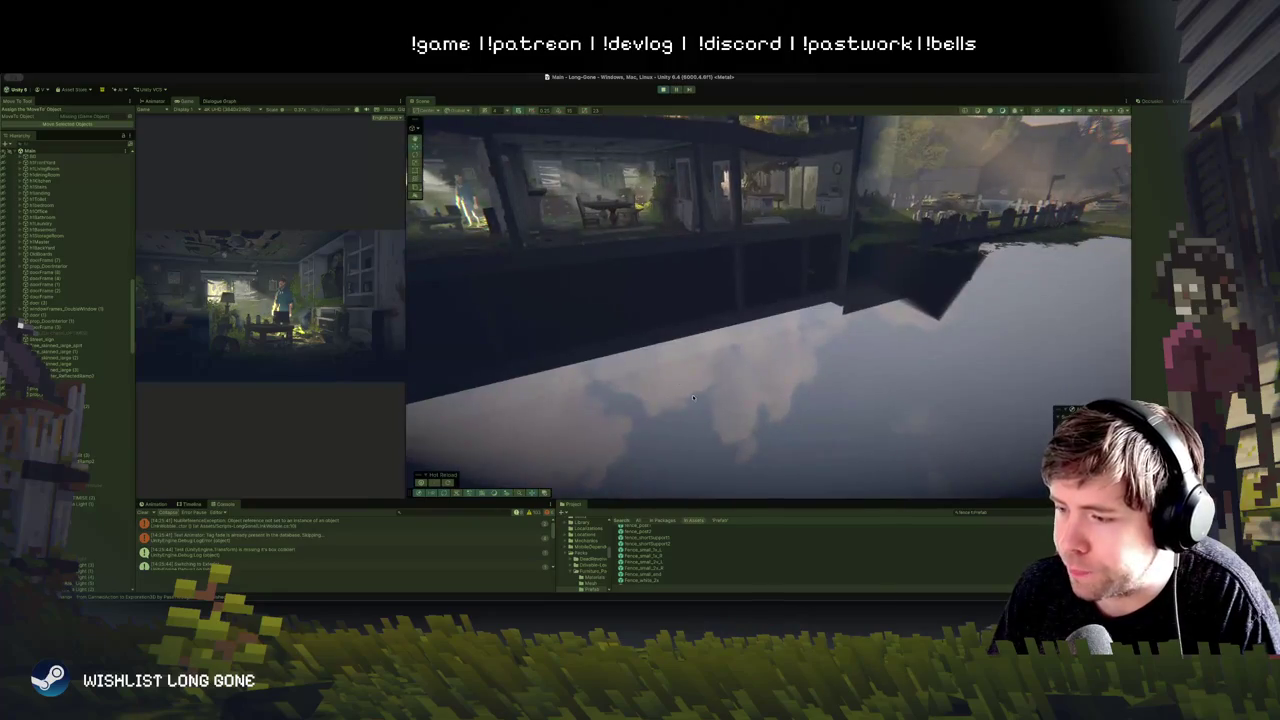
pyautogui.press('f')
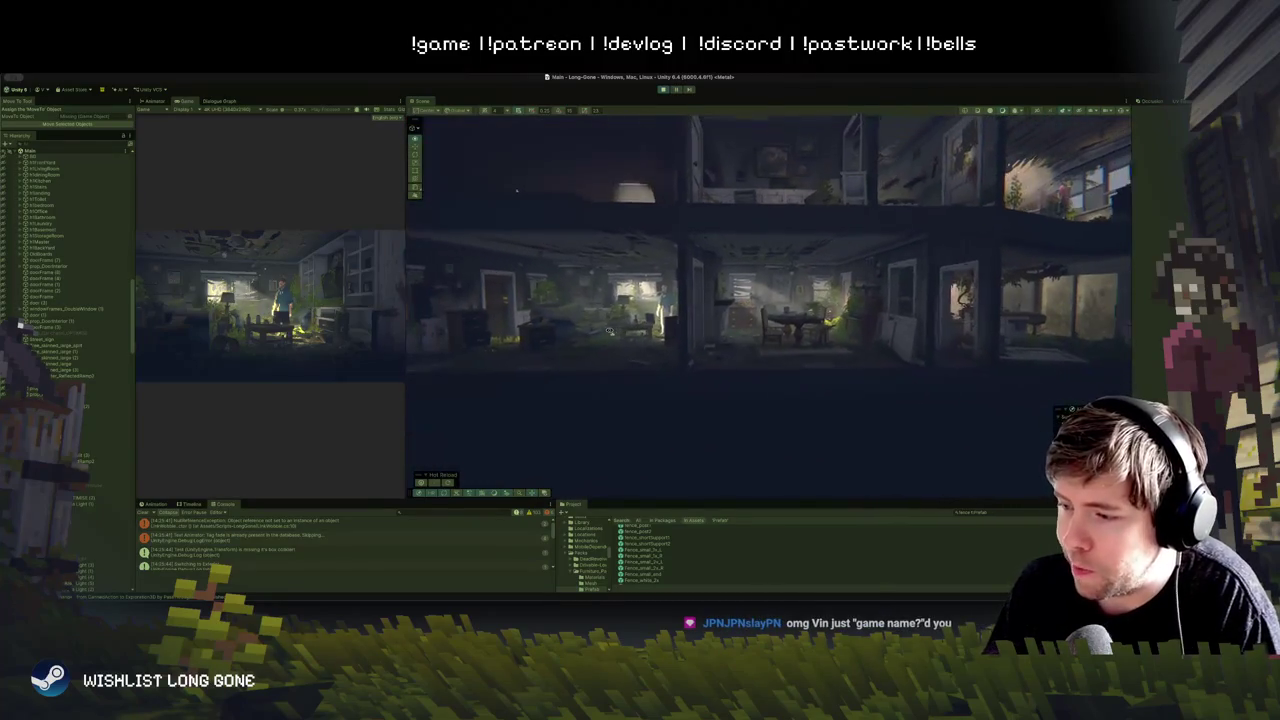
pyautogui.press('Left')
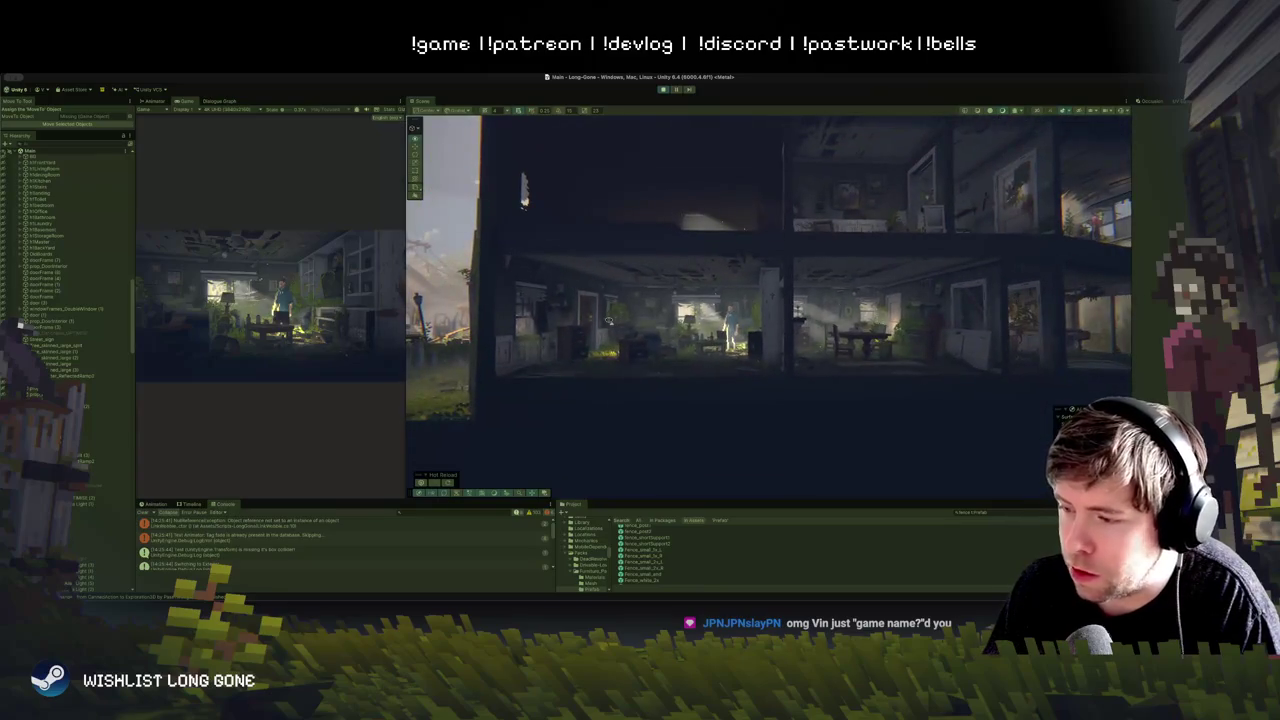
pyautogui.press('Right')
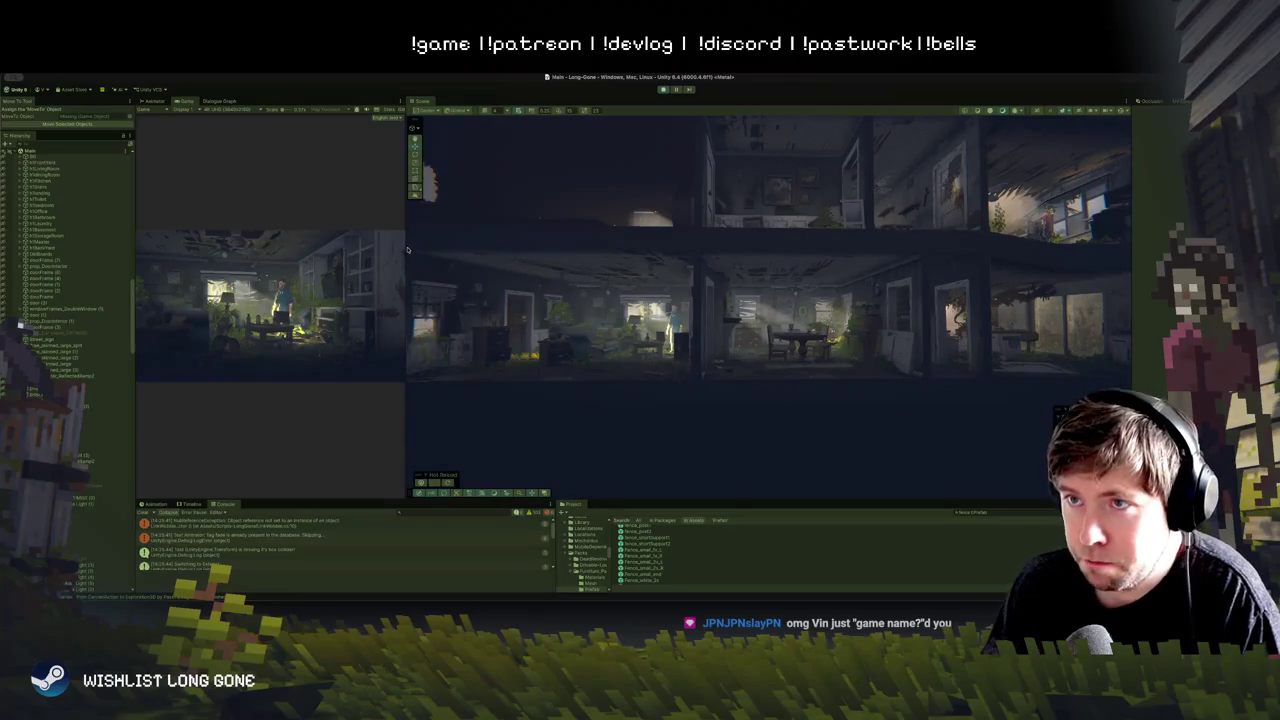
pyautogui.moveTo(405, 250); pyautogui.dragTo(636, 252)
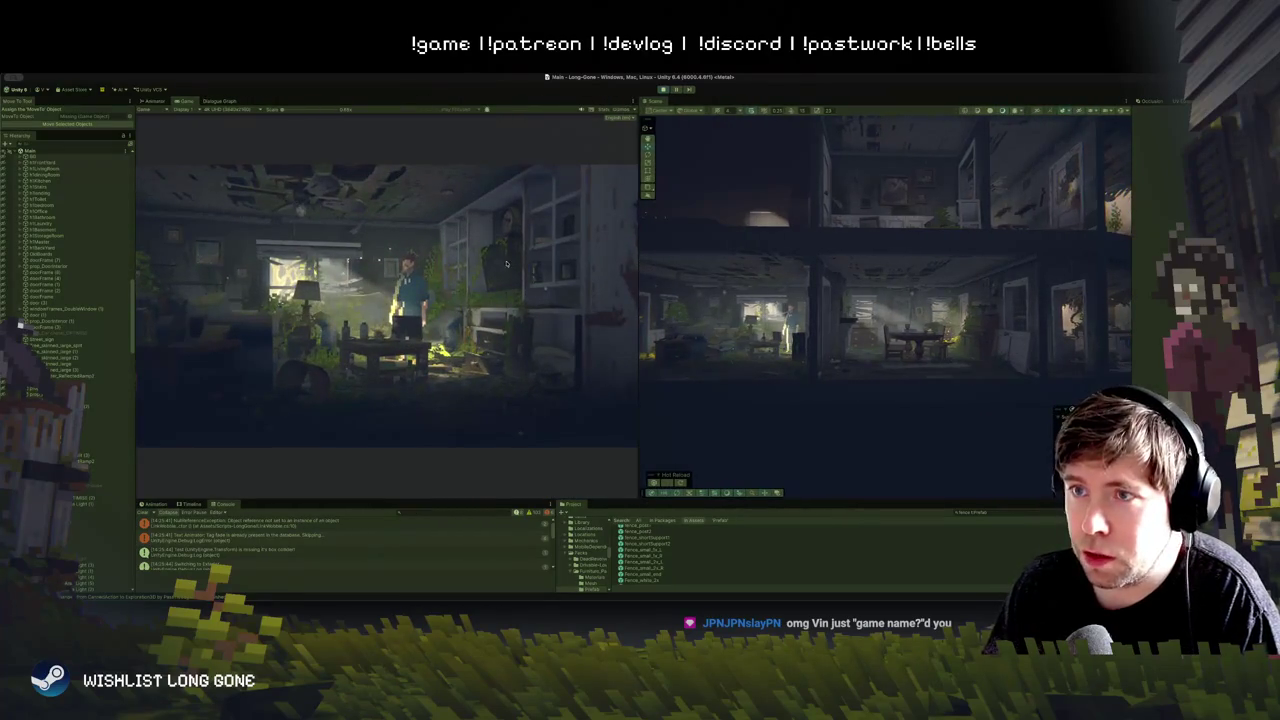
pyautogui.click(665, 90)
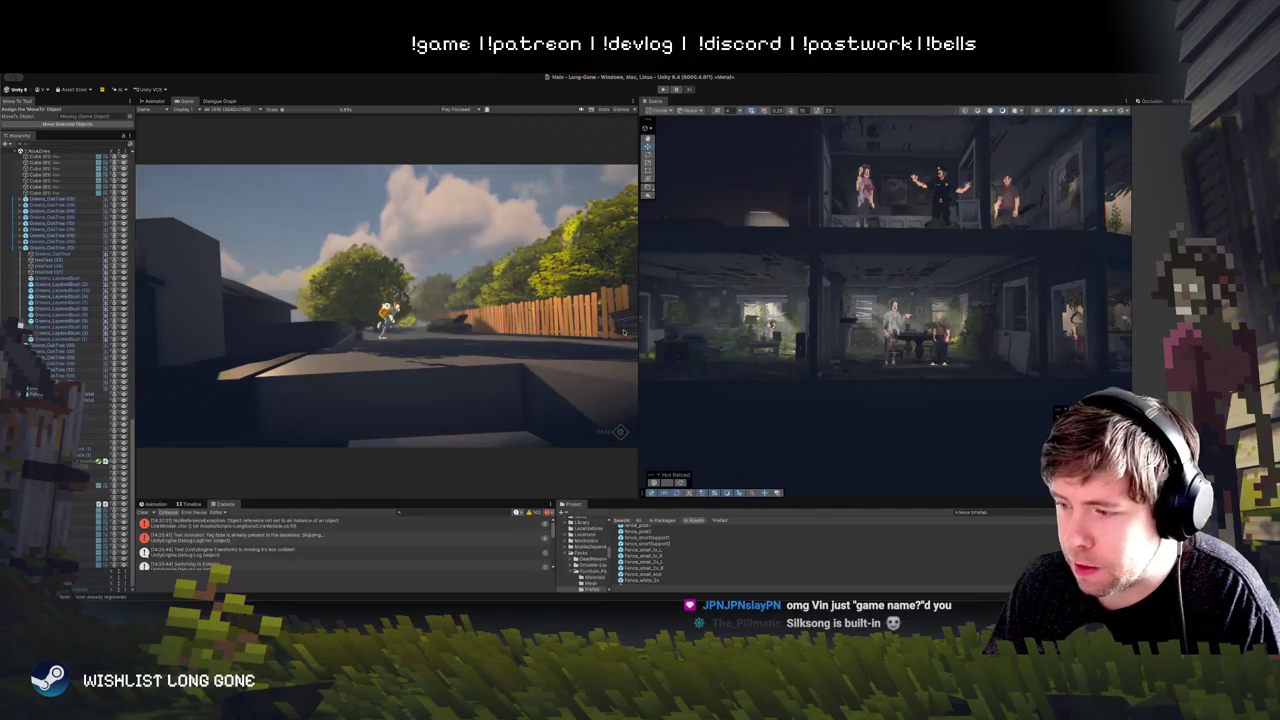
# Step: Fly the Scene camera across the level to the basketball court and fenced street
pyautogui.press('f')
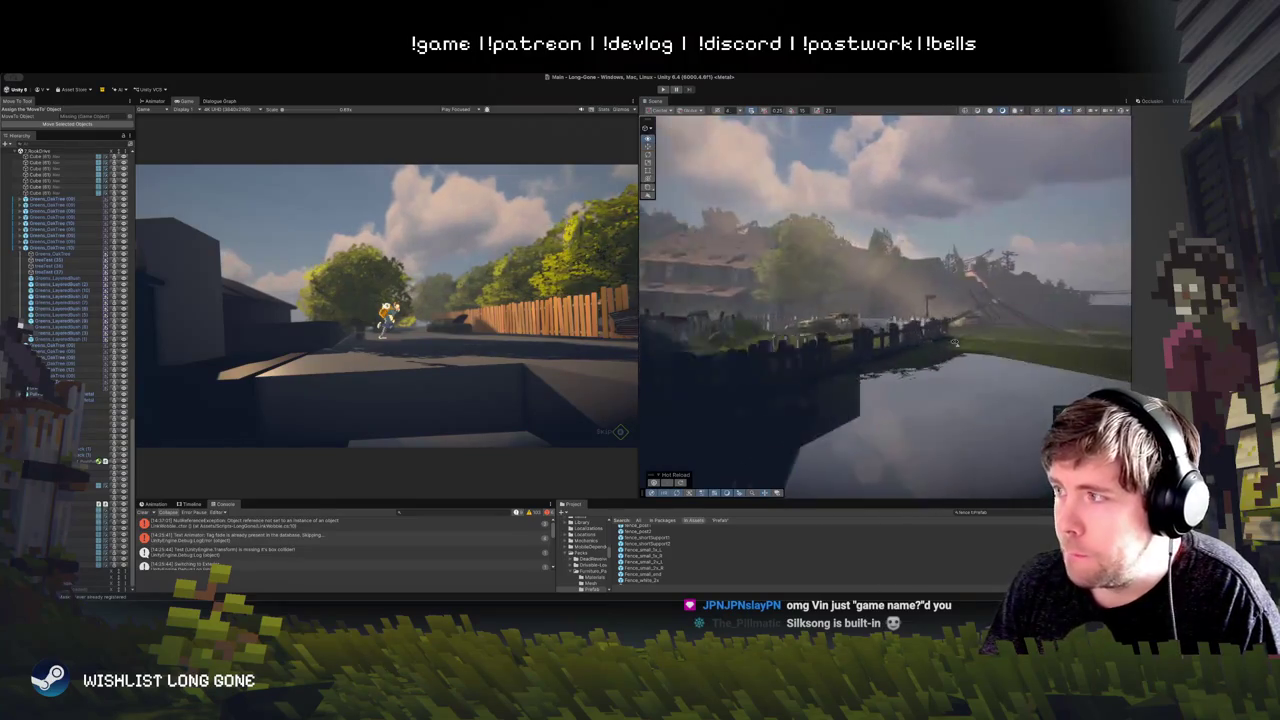
pyautogui.press('w')
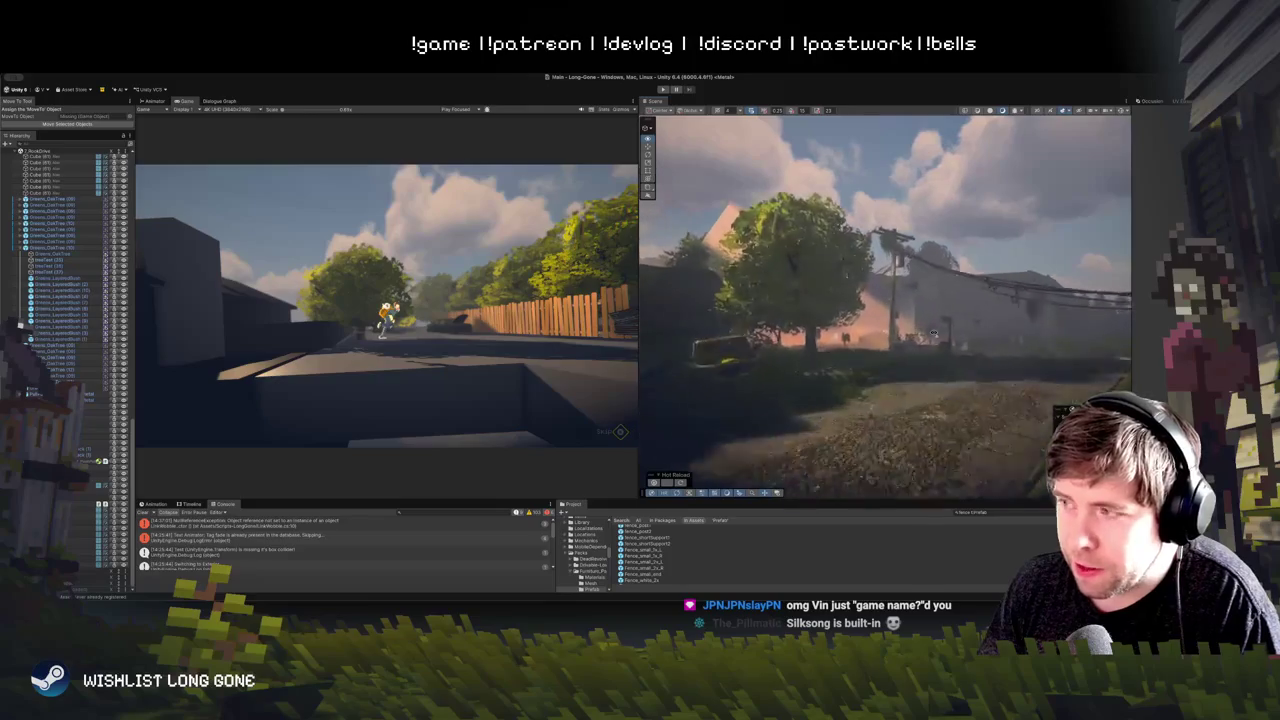
pyautogui.press('w')
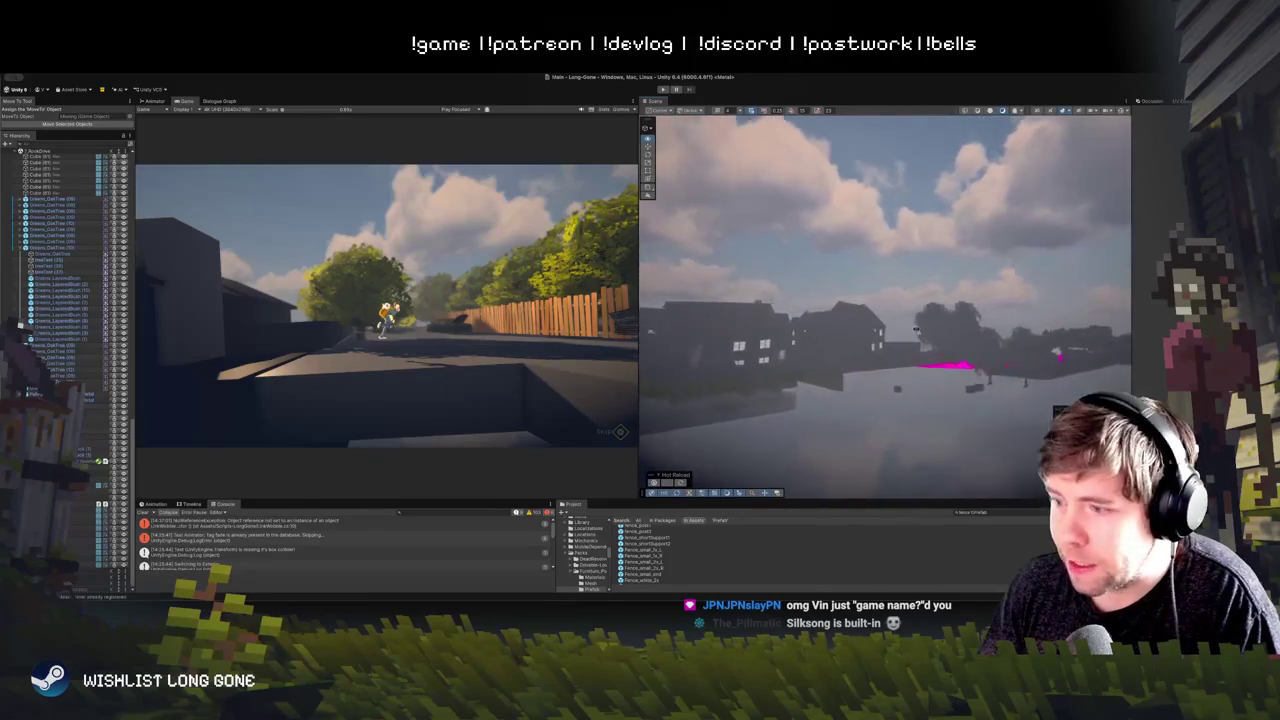
pyautogui.press('w')
pyautogui.press('w')
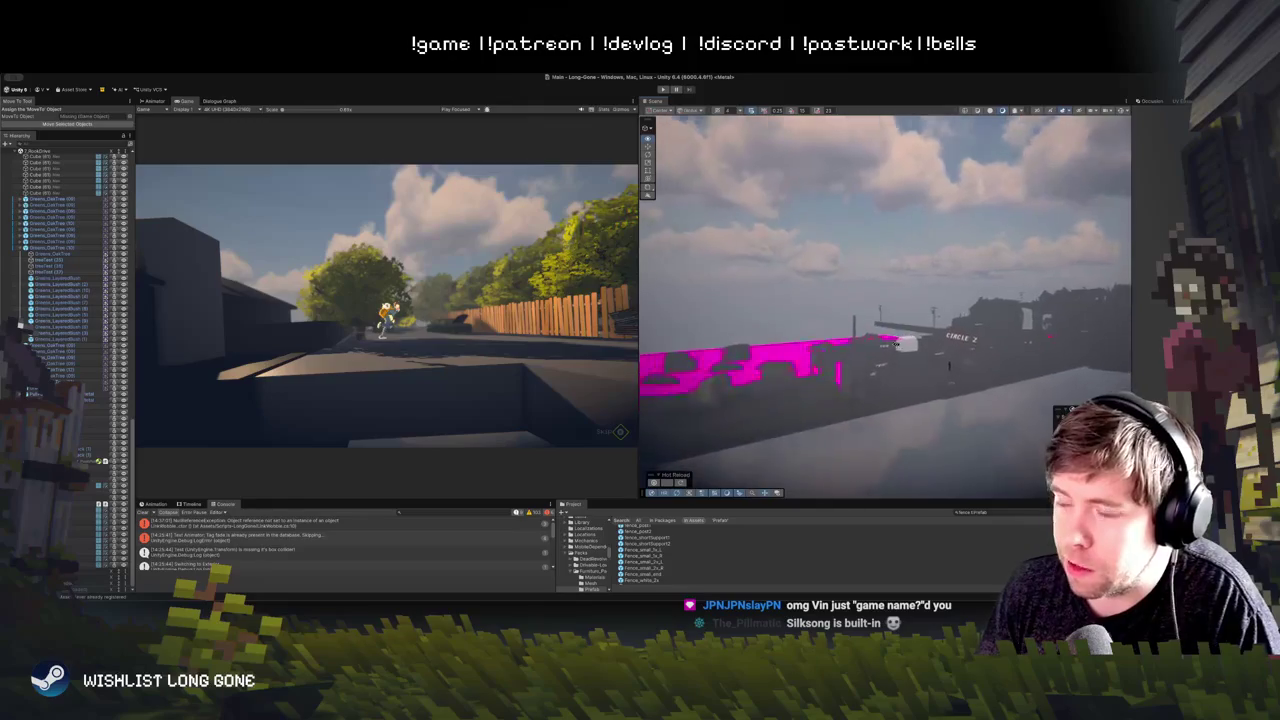
pyautogui.press('w')
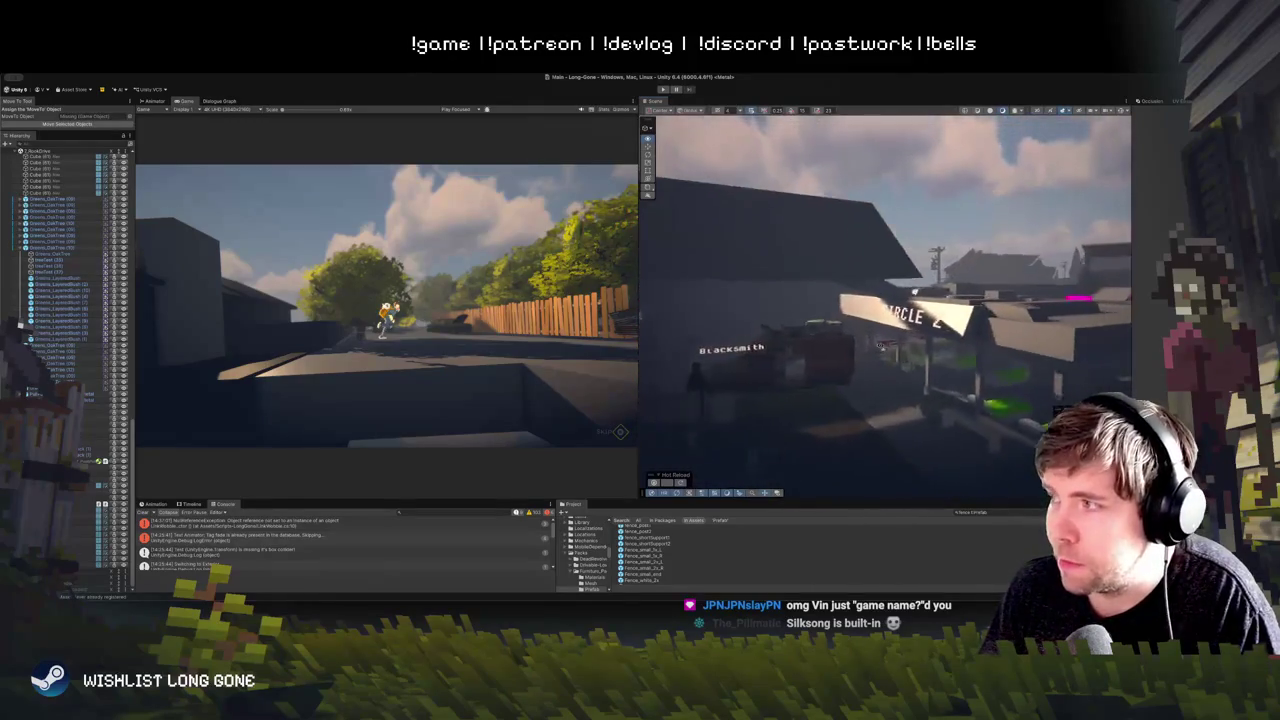
pyautogui.press('w')
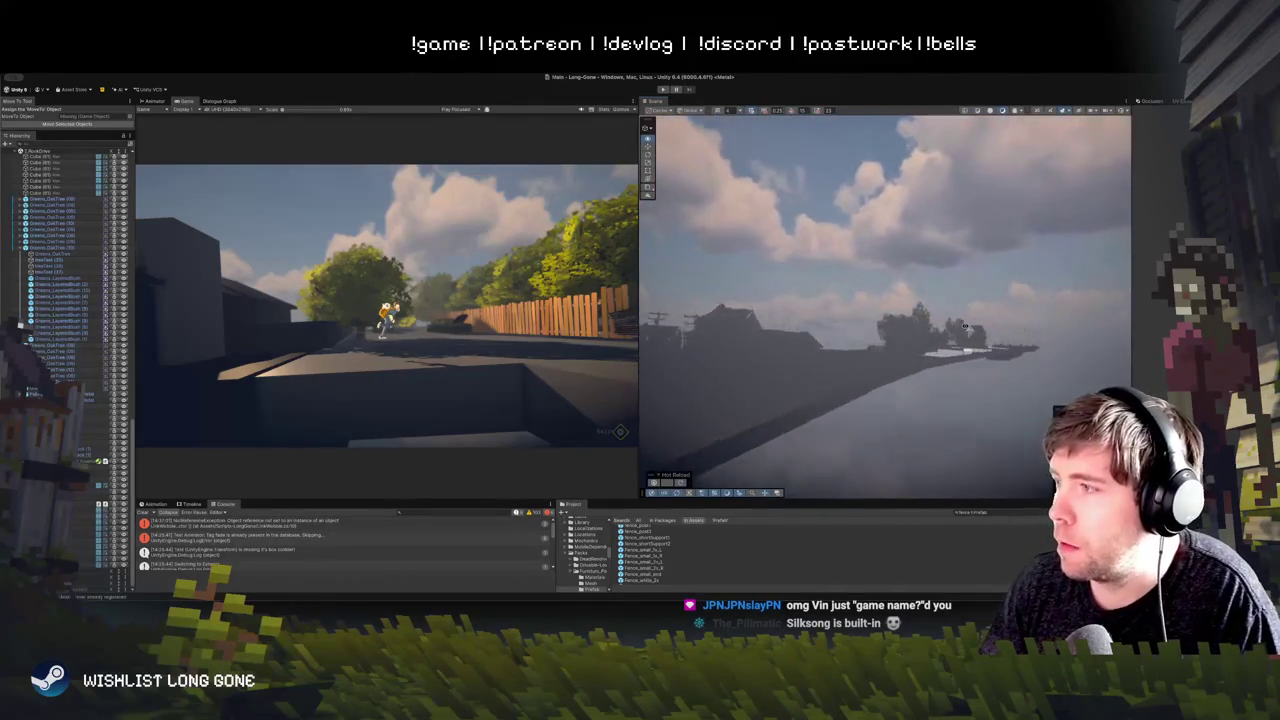
pyautogui.press('w')
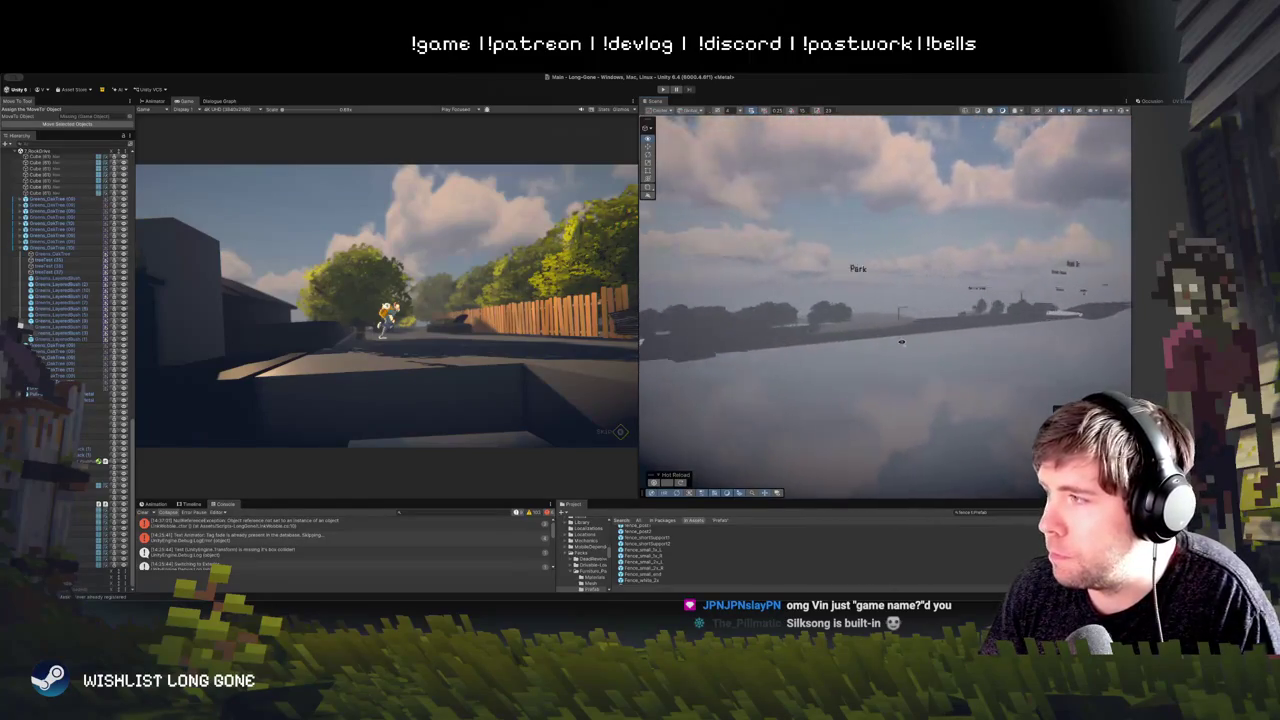
pyautogui.press('w')
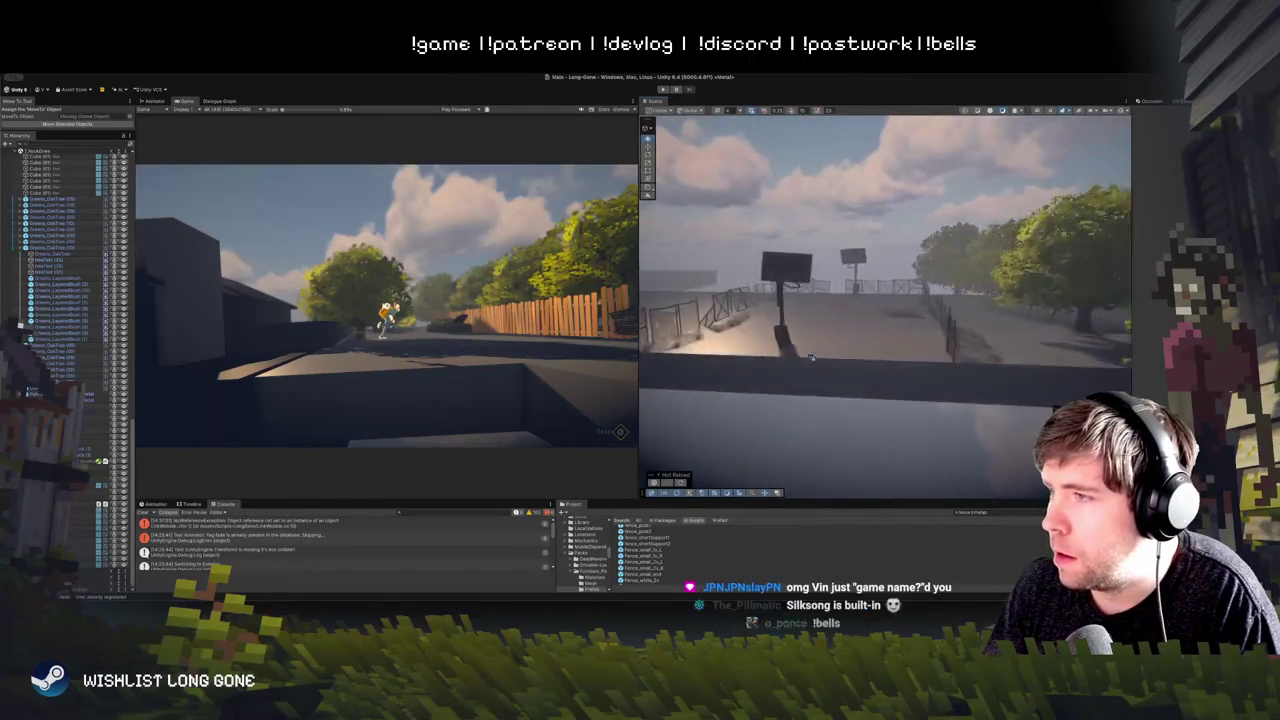
pyautogui.press('w')
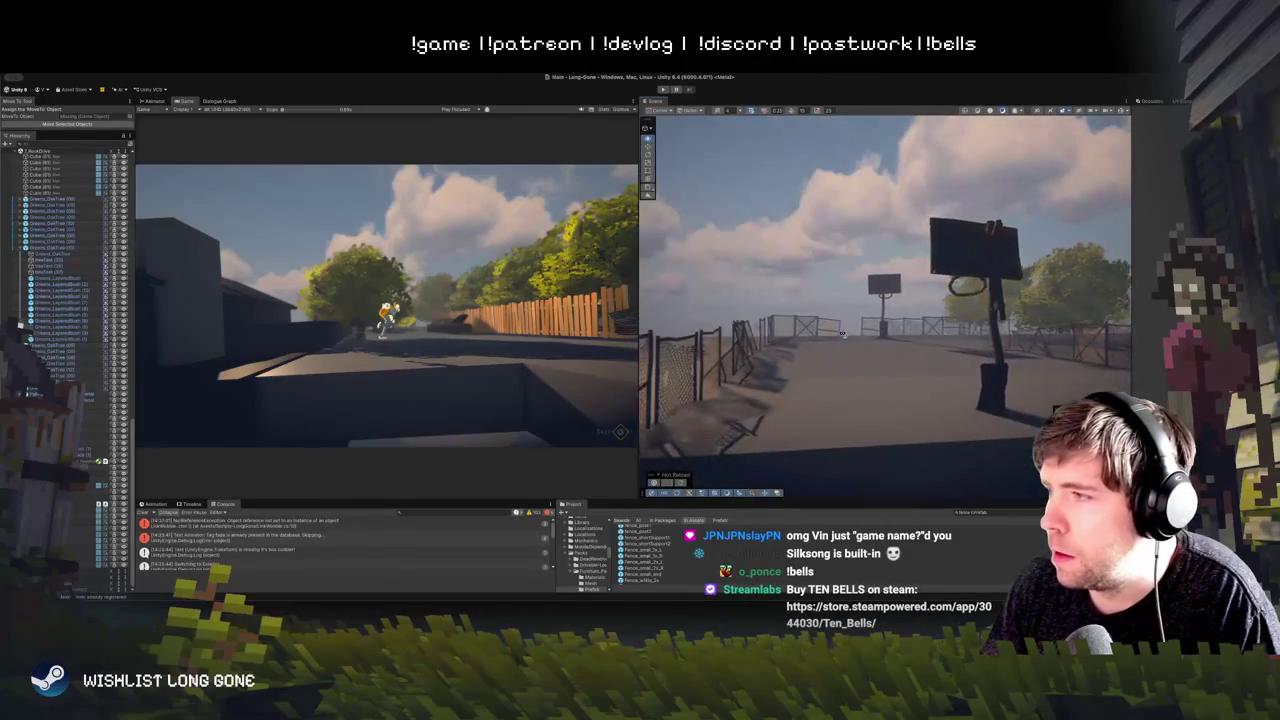
pyautogui.press('s')
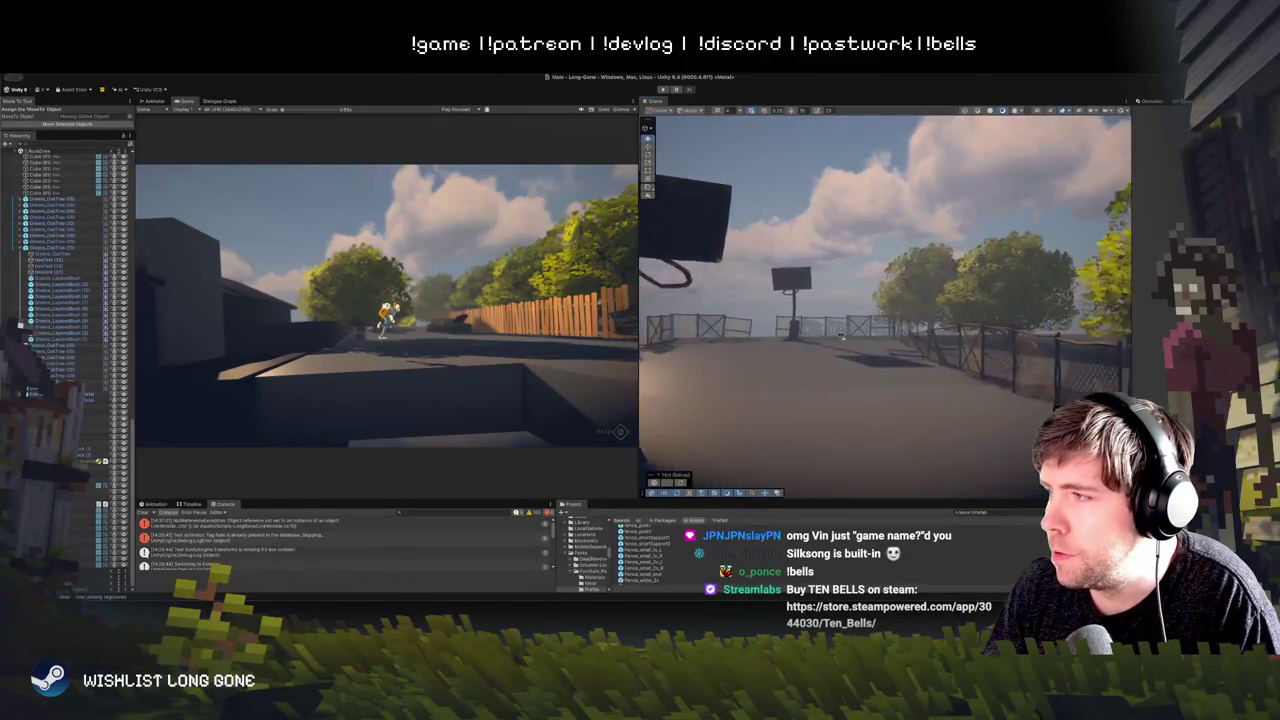
pyautogui.press('s')
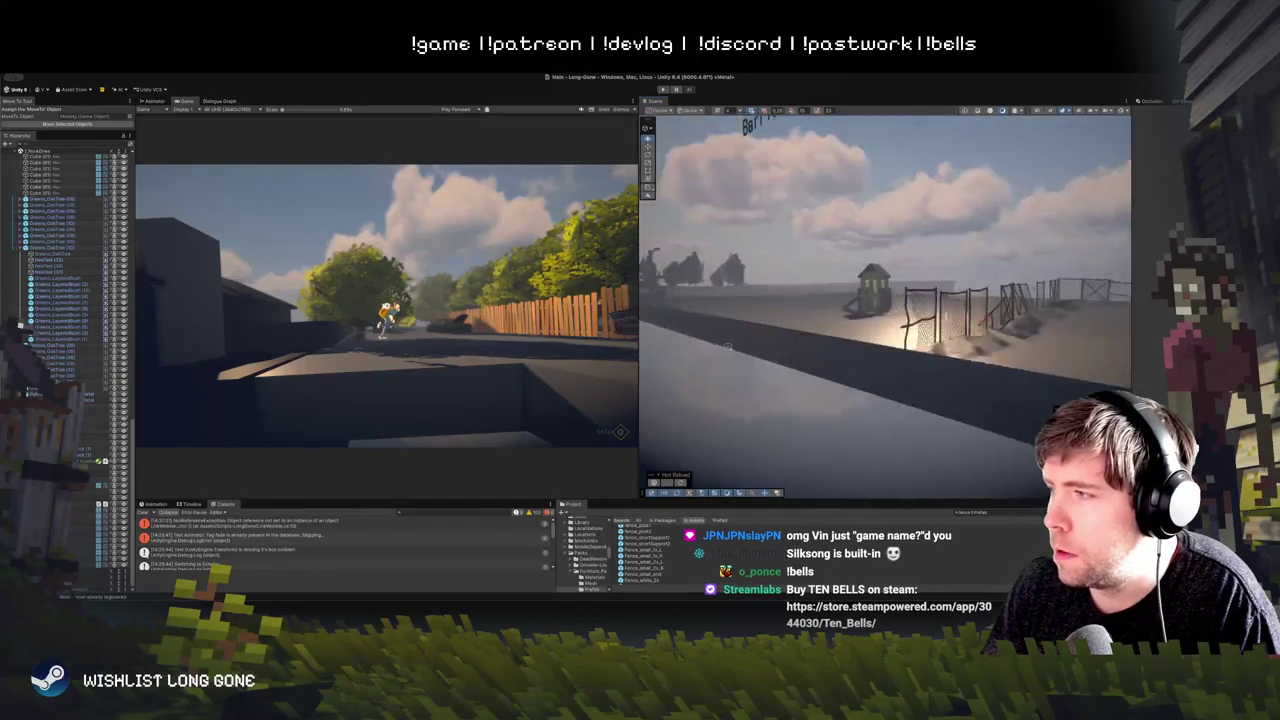
pyautogui.press('w')
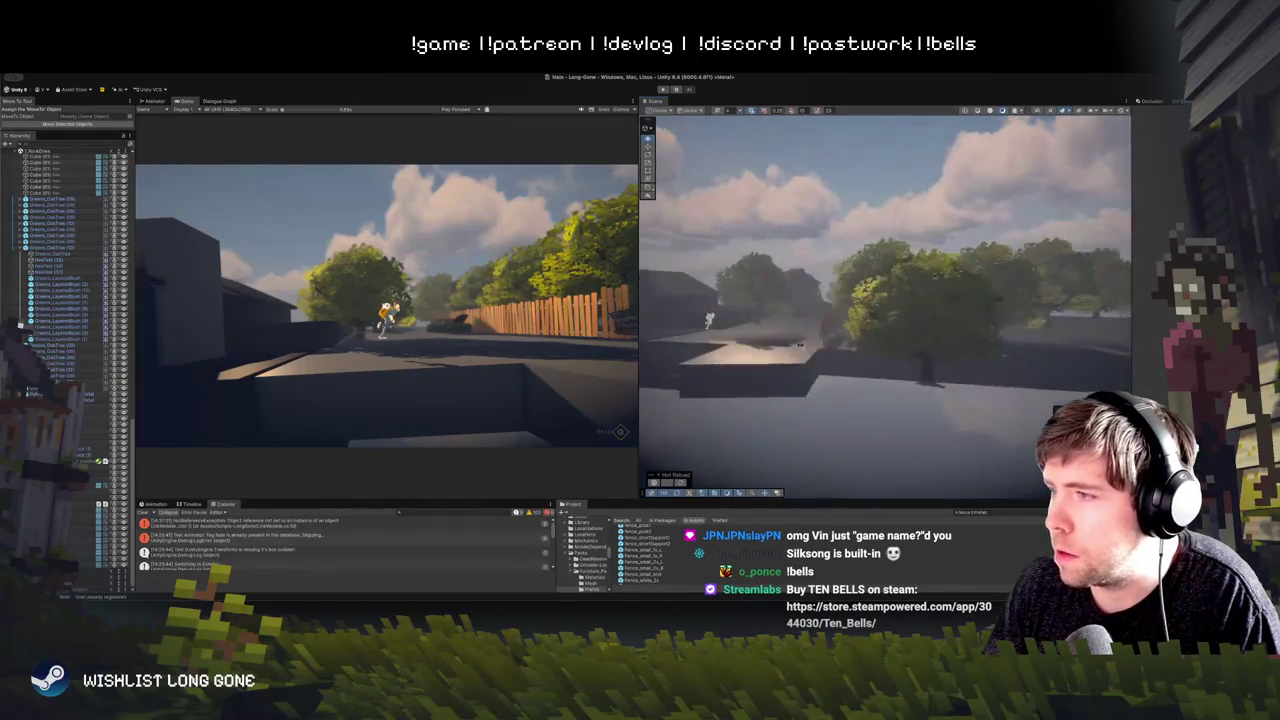
# Step: Select LightingManager and apply its brighter, softer-shadow lighting to the level
pyautogui.click(853, 346)
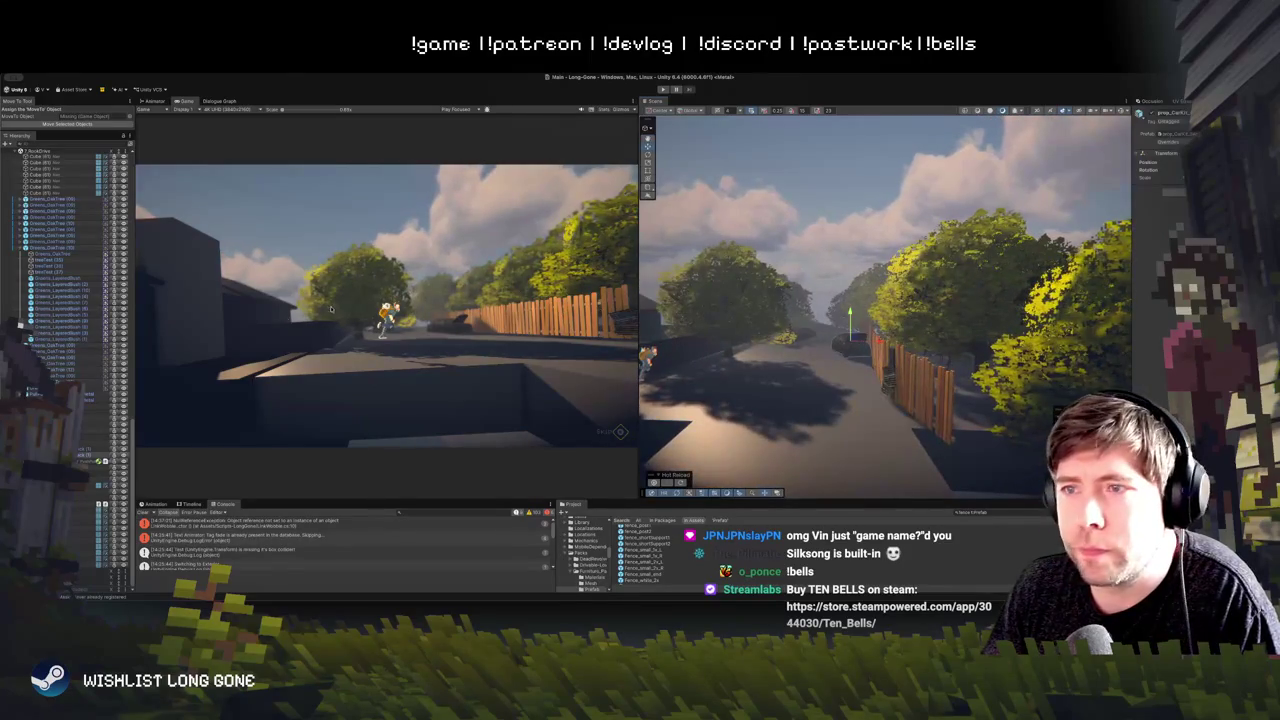
pyautogui.moveTo(637, 318)
pyautogui.mouseDown()
pyautogui.moveTo(843, 318)
pyautogui.moveTo(512, 318)
pyautogui.mouseUp()
pyautogui.scroll(10, 113, 230)
pyautogui.click(50, 188)
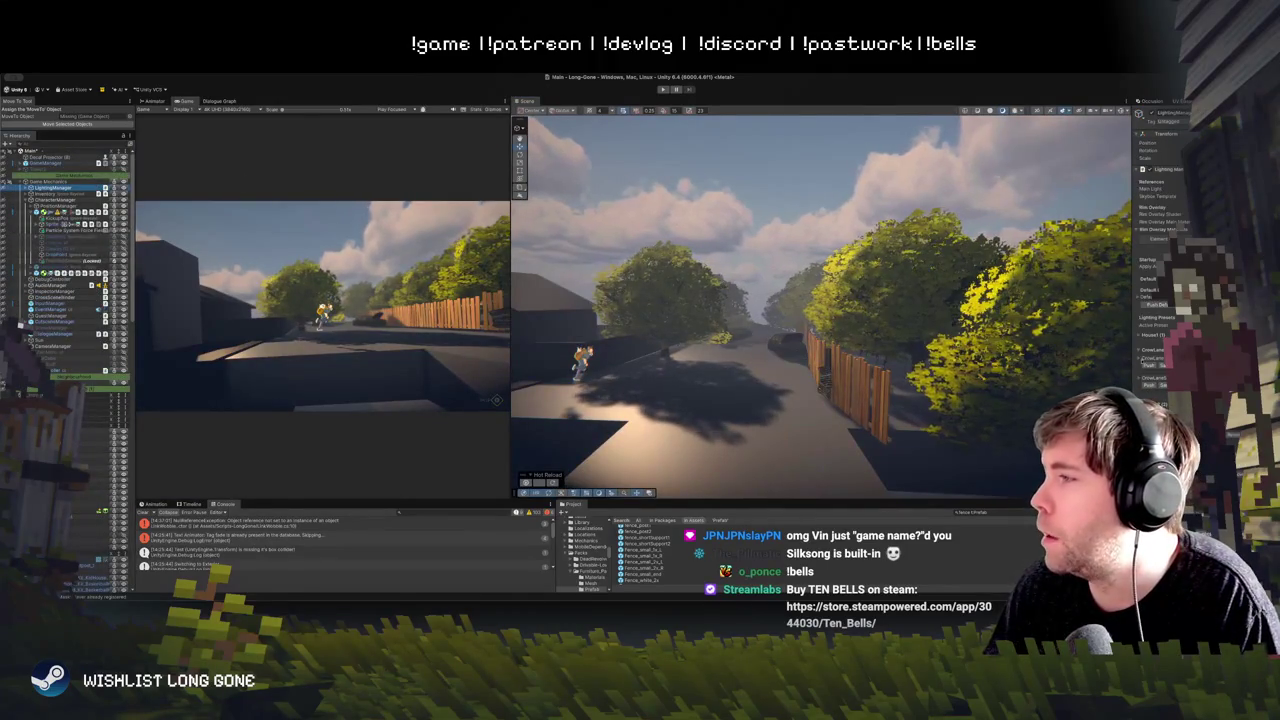
pyautogui.click(1151, 366)
# Step: Widen the Scene view further and tilt it toward the distant road
pyautogui.moveTo(820, 330)
pyautogui.mouseDown()
pyautogui.moveTo(866, 333)
pyautogui.moveTo(700, 360)
pyautogui.mouseUp()
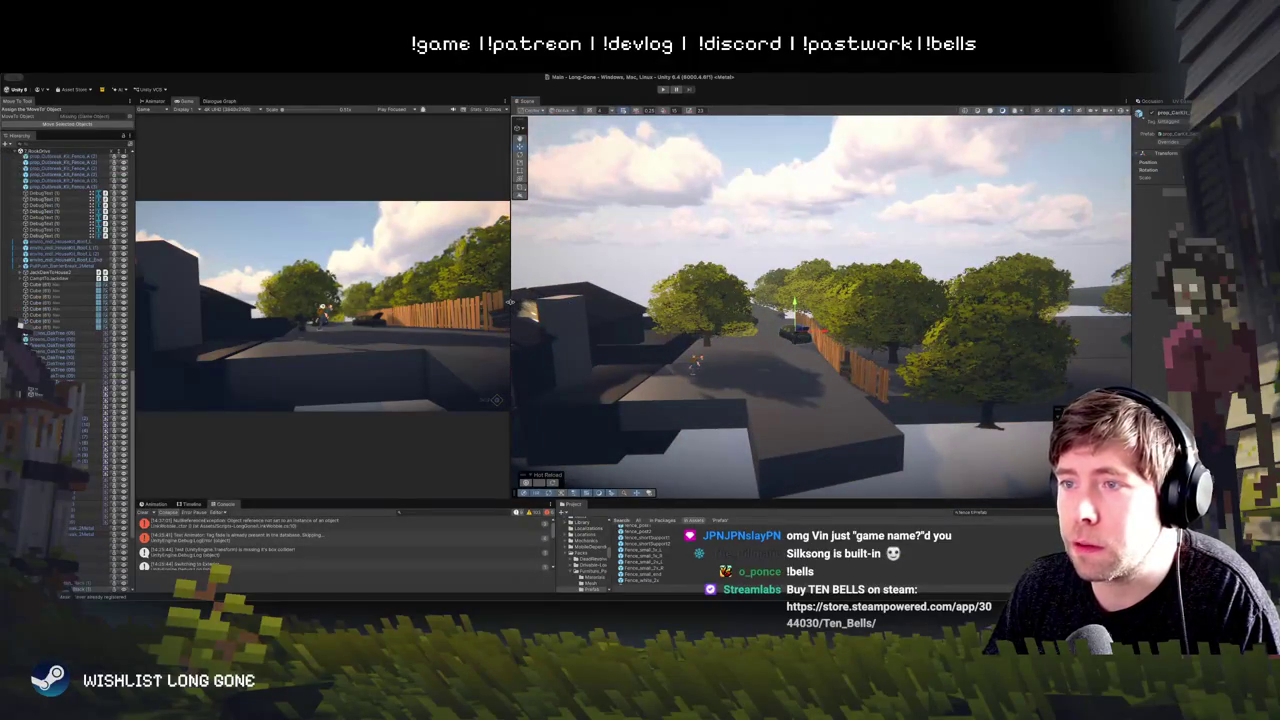
pyautogui.moveTo(511, 302); pyautogui.dragTo(292, 302)
pyautogui.moveTo(689, 290); pyautogui.dragTo(689, 310)
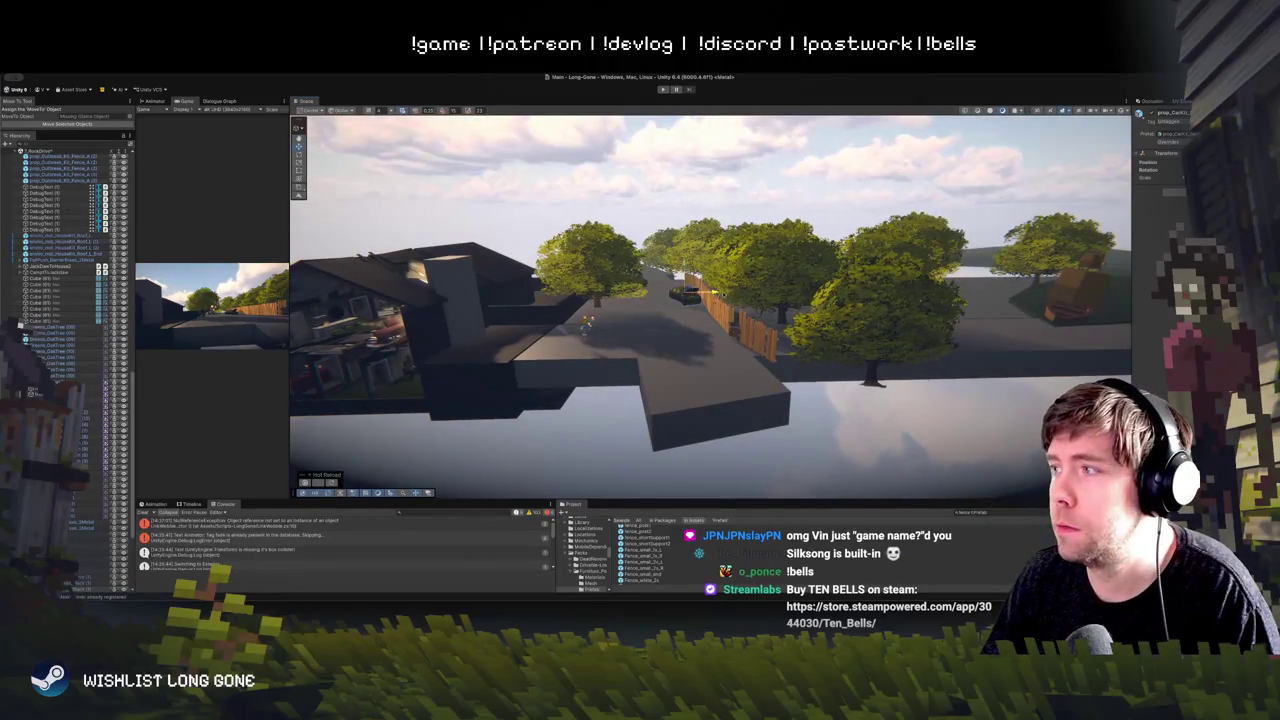
# Step: Rotate the car sideways with the Rotate tool and place it at the court's front
pyautogui.moveTo(770, 342); pyautogui.dragTo(1076, 297)
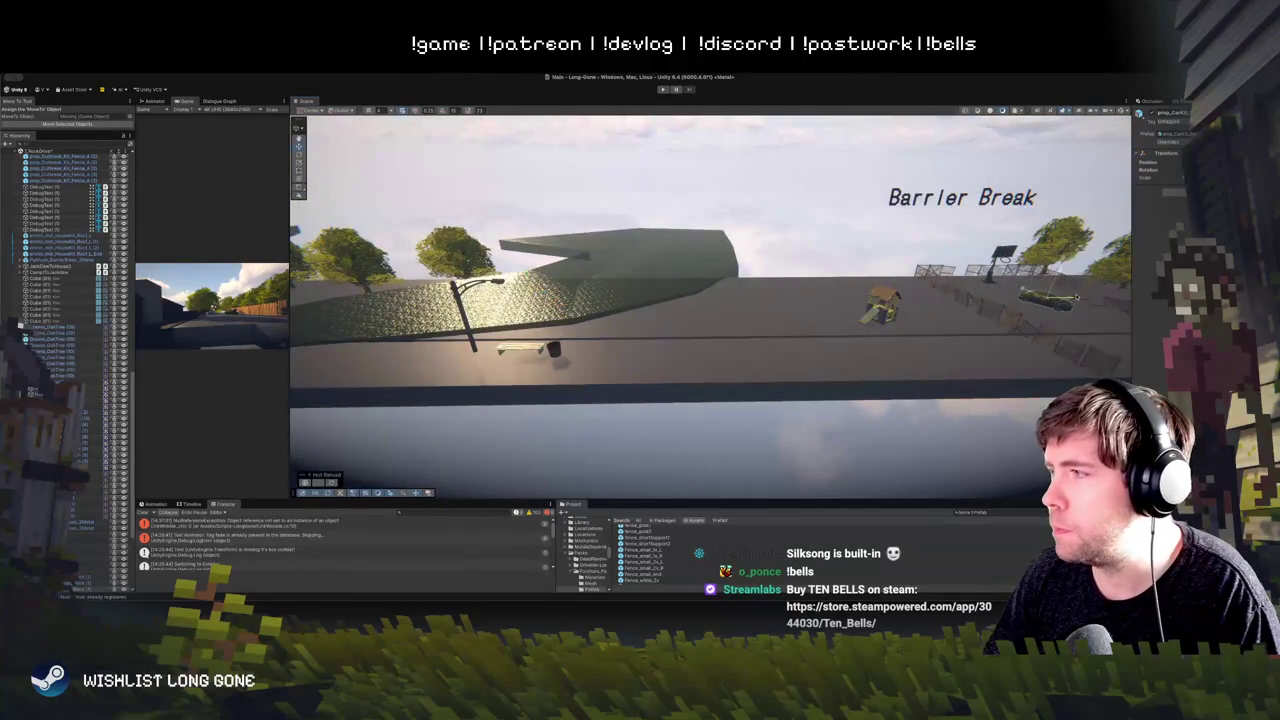
pyautogui.press('w')
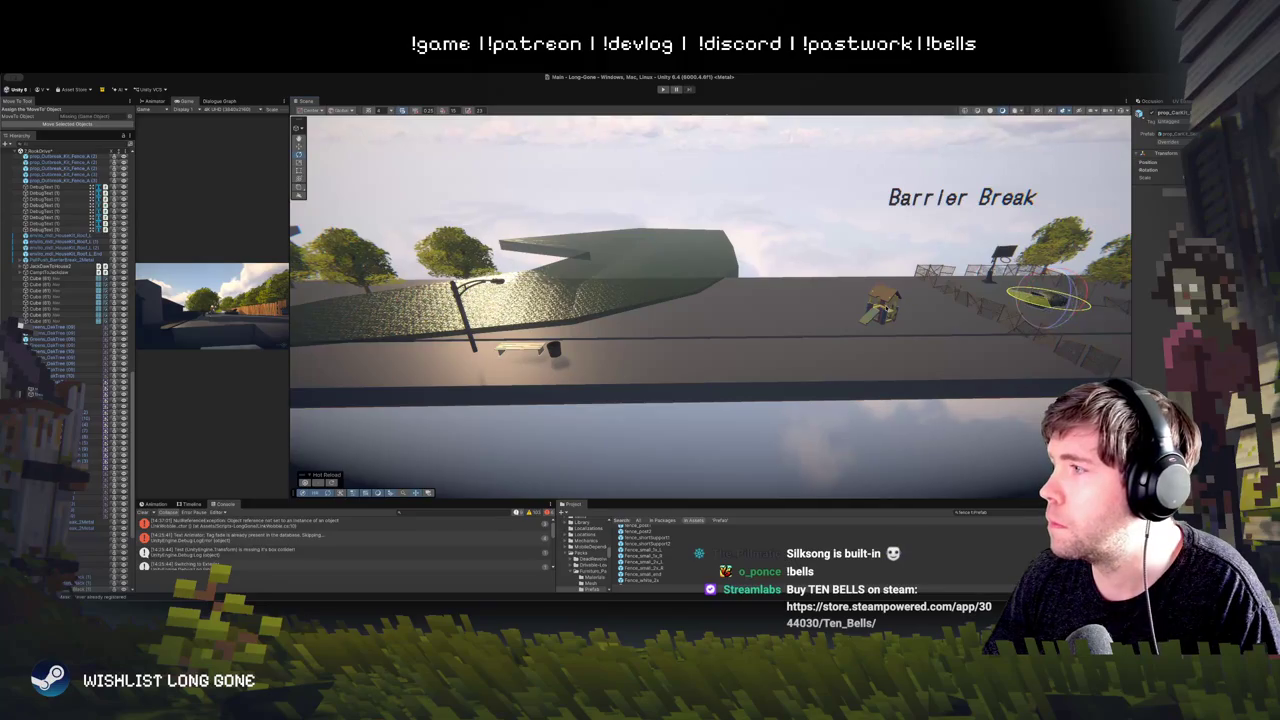
pyautogui.scroll(6, 975, 308)
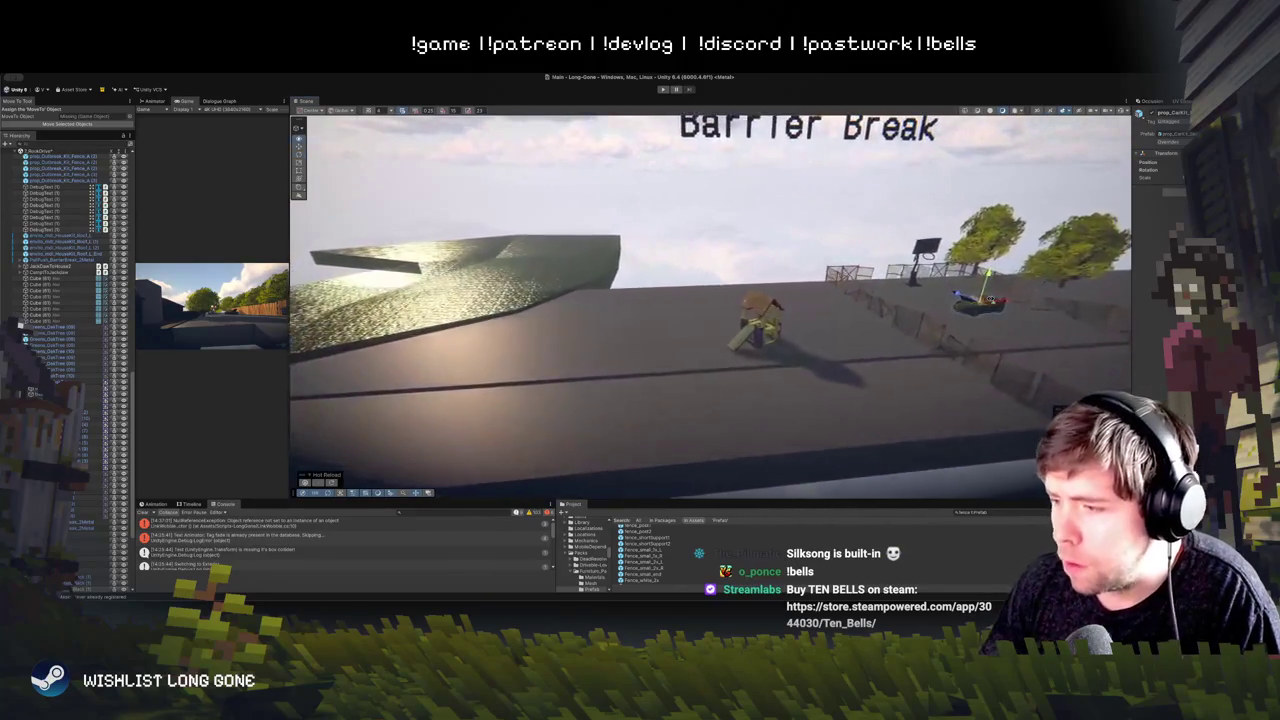
pyautogui.scroll(5, 710, 305)
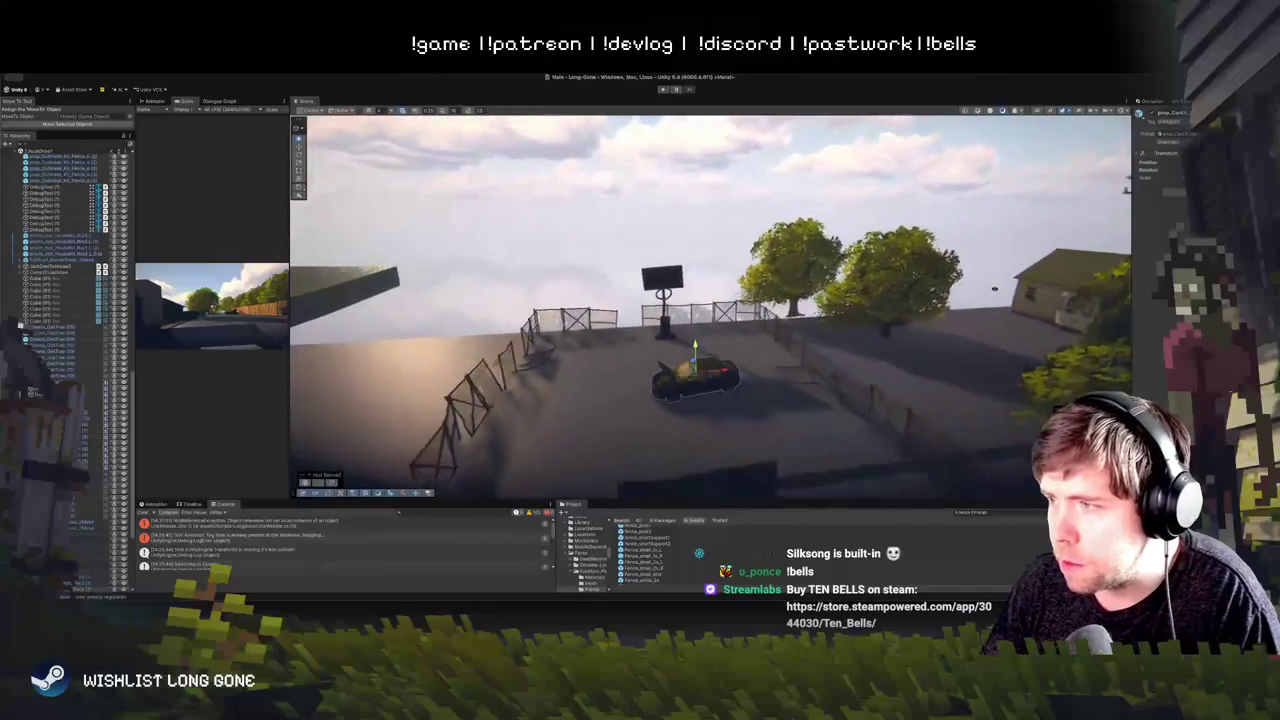
pyautogui.press('e')
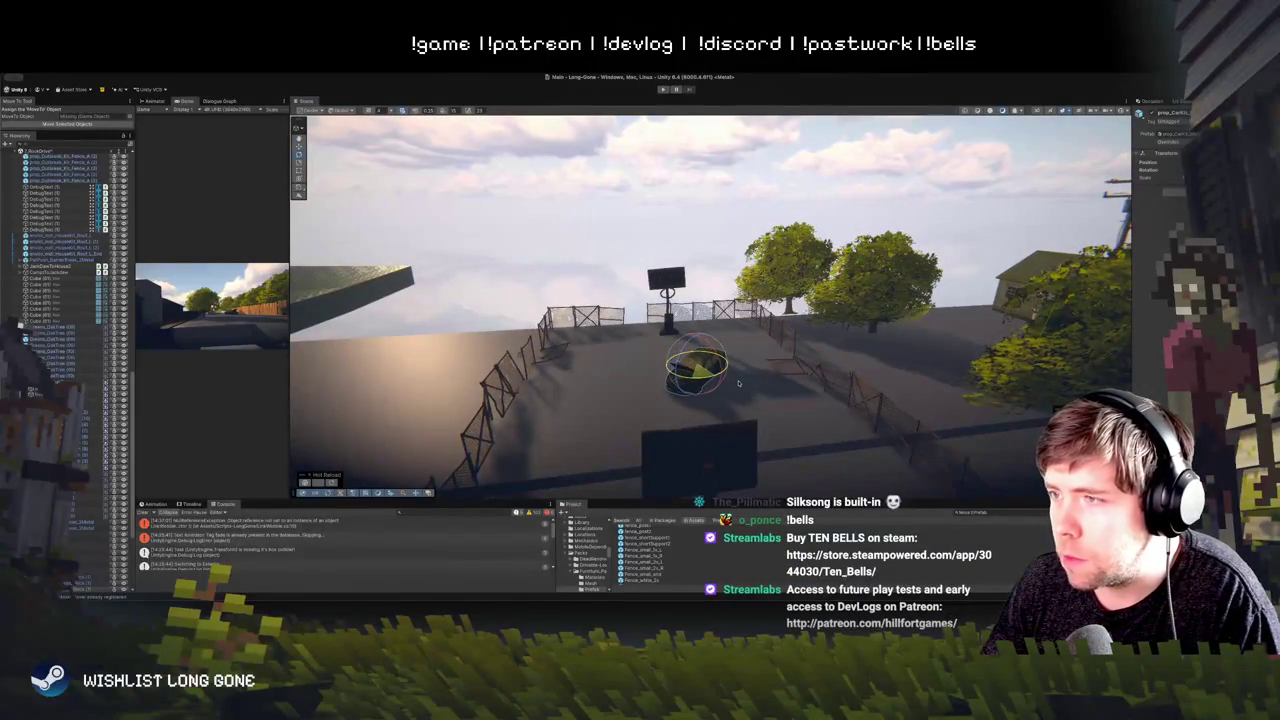
pyautogui.moveTo(706, 385)
pyautogui.mouseDown()
pyautogui.moveTo(579, 347)
pyautogui.moveTo(740, 297)
pyautogui.mouseUp()
pyautogui.press('w')
# Step: Tilt the fence post near the hoop slightly with the Rotate tool
pyautogui.click(706, 270)
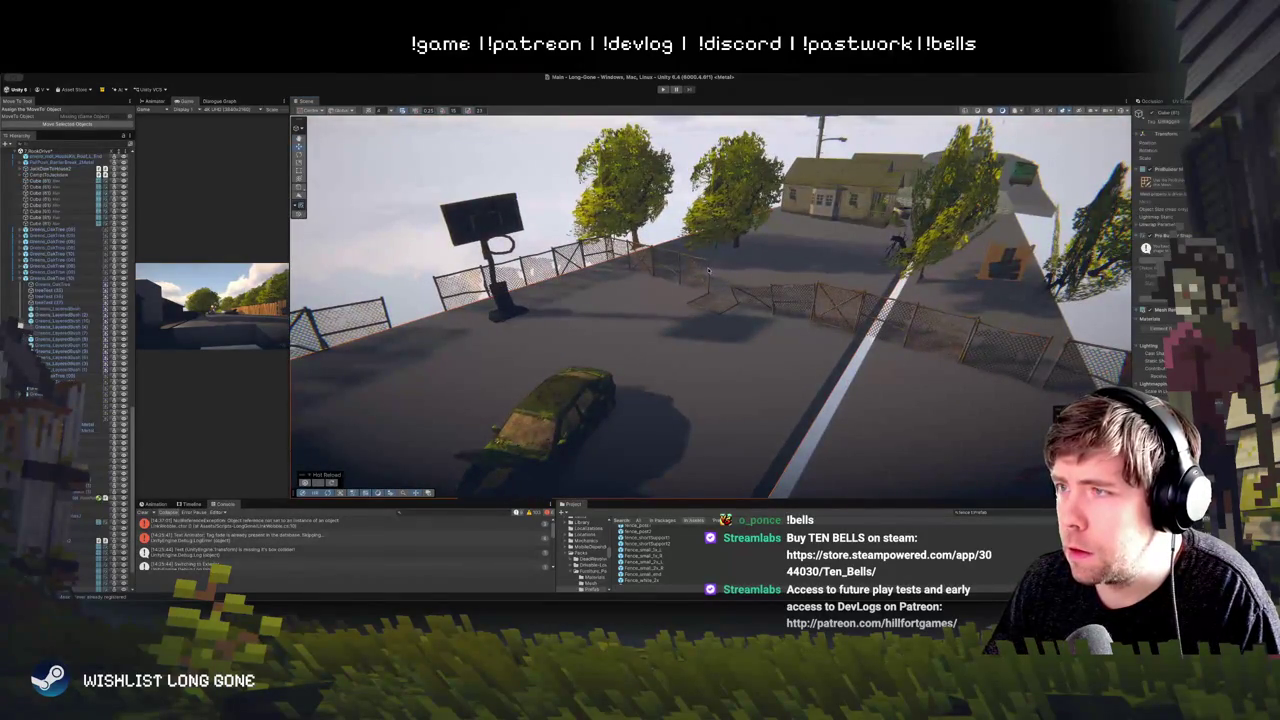
pyautogui.click(706, 270)
pyautogui.press('e')
pyautogui.moveTo(706, 270); pyautogui.dragTo(701, 271)
pyautogui.press('w')
pyautogui.press('e')
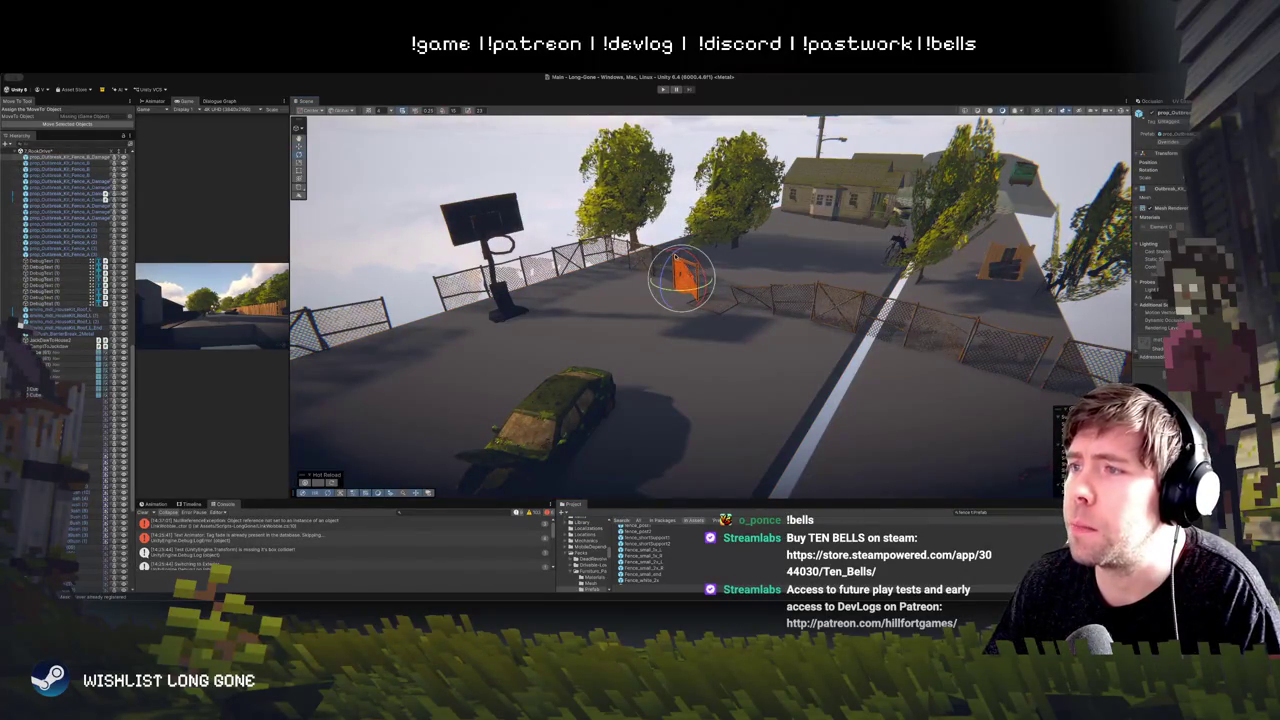
# Step: From a lower street-level view, select the loose fence panel near the hoop for moving
pyautogui.moveTo(622, 271)
pyautogui.mouseDown()
pyautogui.moveTo(732, 272)
pyautogui.moveTo(610, 236)
pyautogui.moveTo(630, 260)
pyautogui.moveTo(736, 261)
pyautogui.moveTo(712, 262)
pyautogui.moveTo(729, 222)
pyautogui.moveTo(757, 268)
pyautogui.moveTo(716, 255)
pyautogui.moveTo(728, 238)
pyautogui.mouseUp()
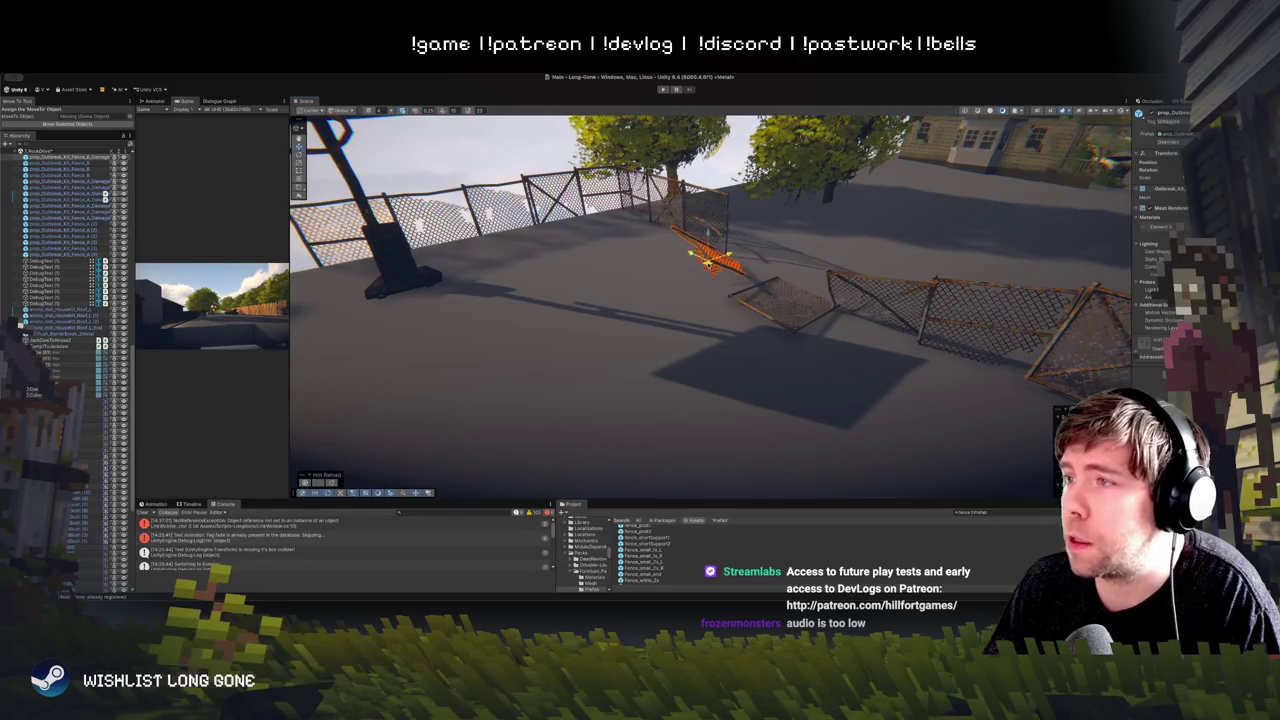
pyautogui.moveTo(492, 161); pyautogui.dragTo(648, 221)
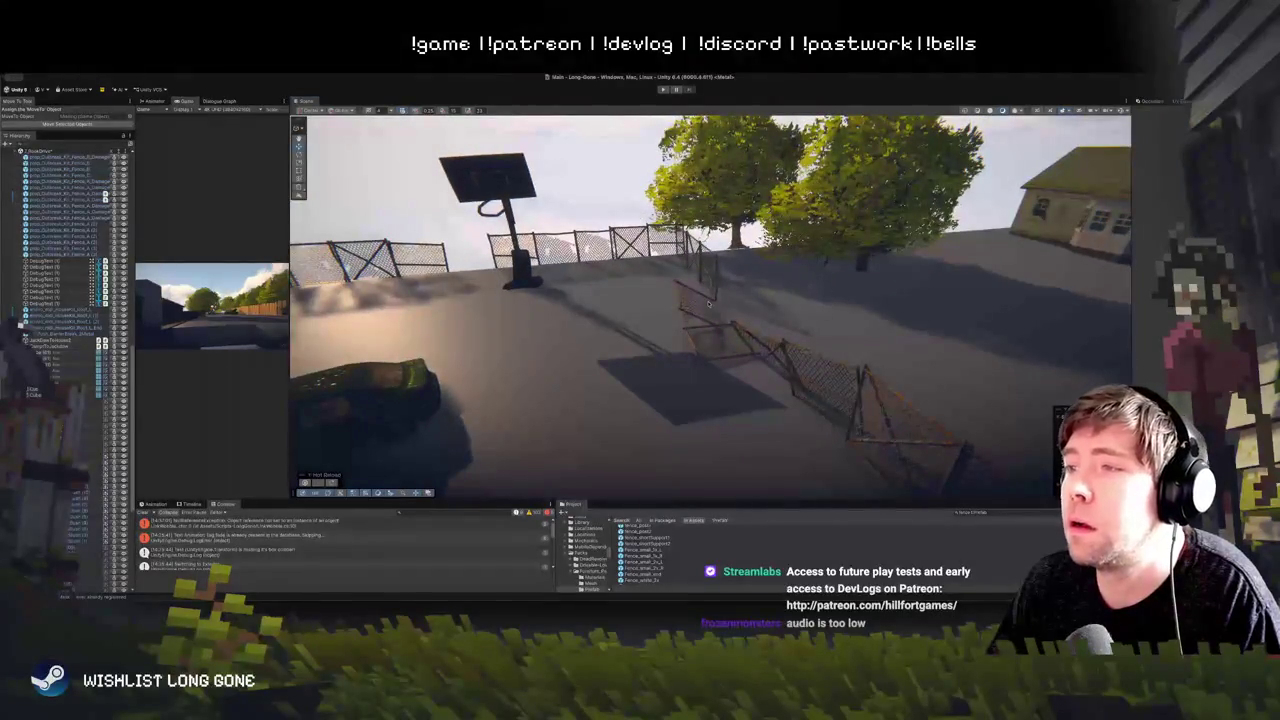
pyautogui.click(686, 307)
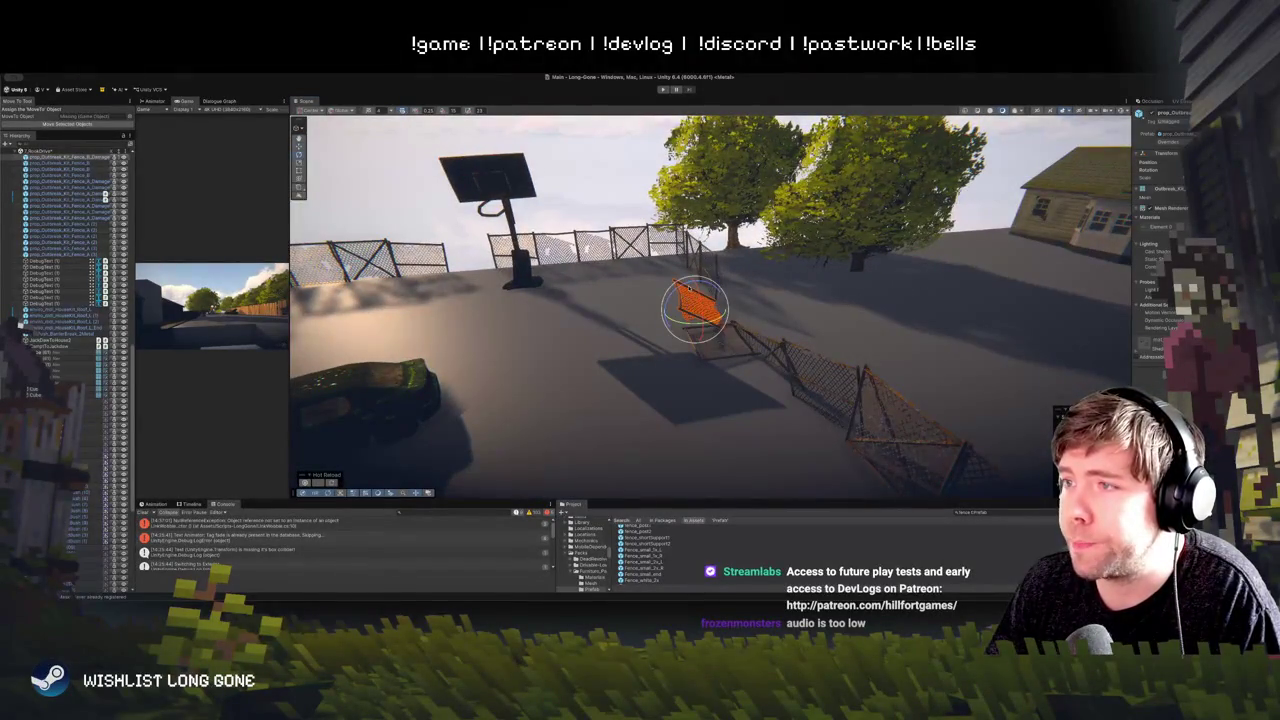
pyautogui.press('w')
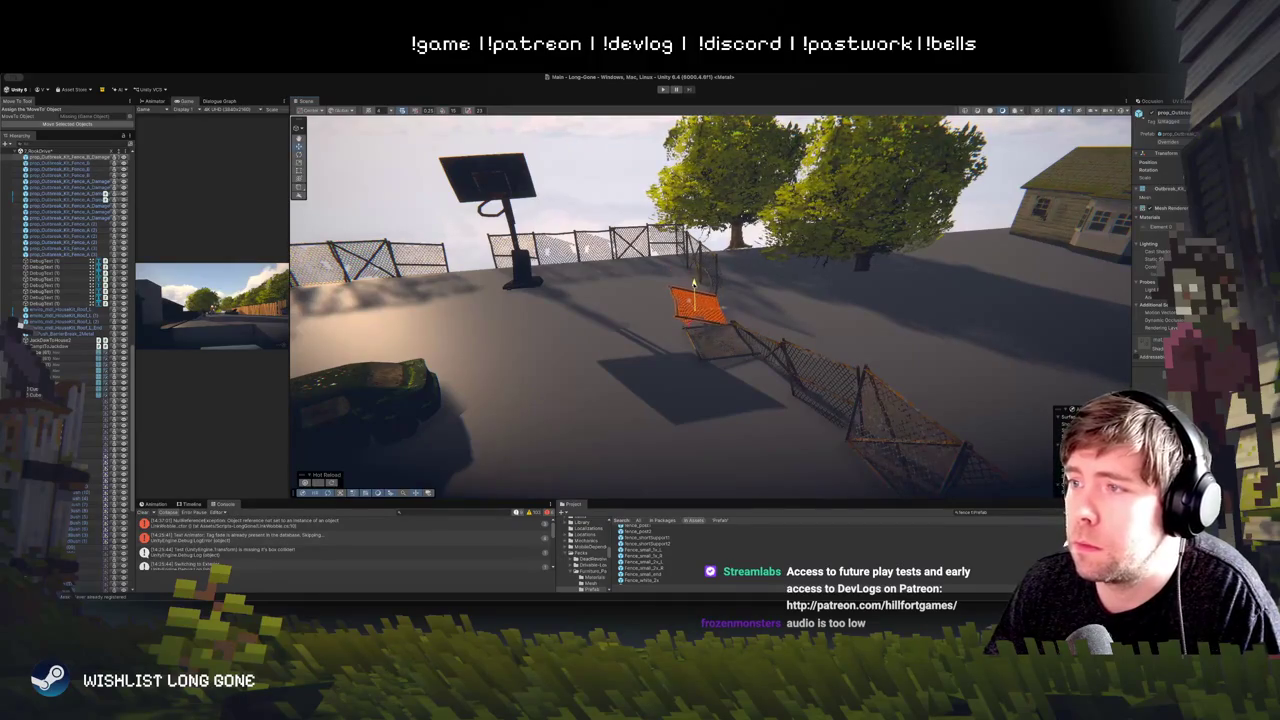
pyautogui.moveTo(618, 216)
pyautogui.mouseDown()
pyautogui.moveTo(731, 280)
pyautogui.moveTo(707, 299)
pyautogui.mouseUp()
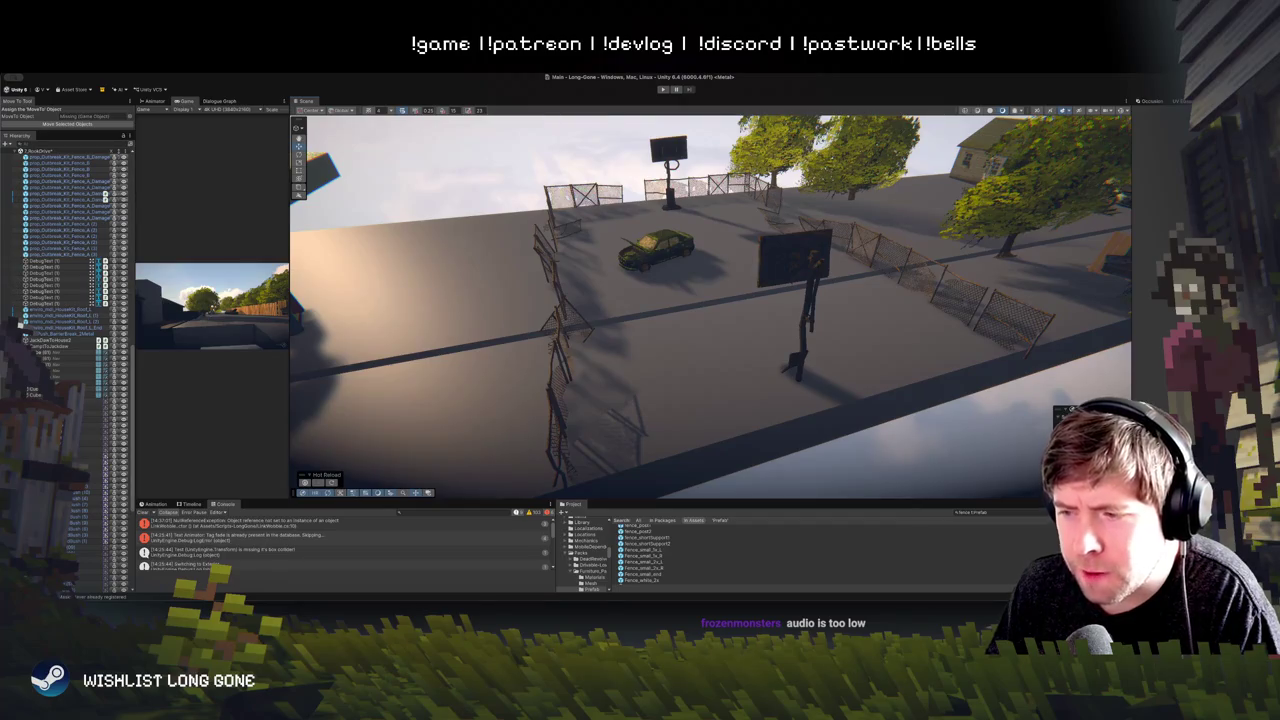
# Step: Nudge the fence panel beside the street and rotate it flat onto the ground
pyautogui.moveTo(680, 300)
pyautogui.mouseDown()
pyautogui.moveTo(666, 206)
pyautogui.moveTo(667, 229)
pyautogui.moveTo(651, 229)
pyautogui.moveTo(661, 263)
pyautogui.moveTo(760, 295)
pyautogui.mouseUp()
pyautogui.click(792, 302)
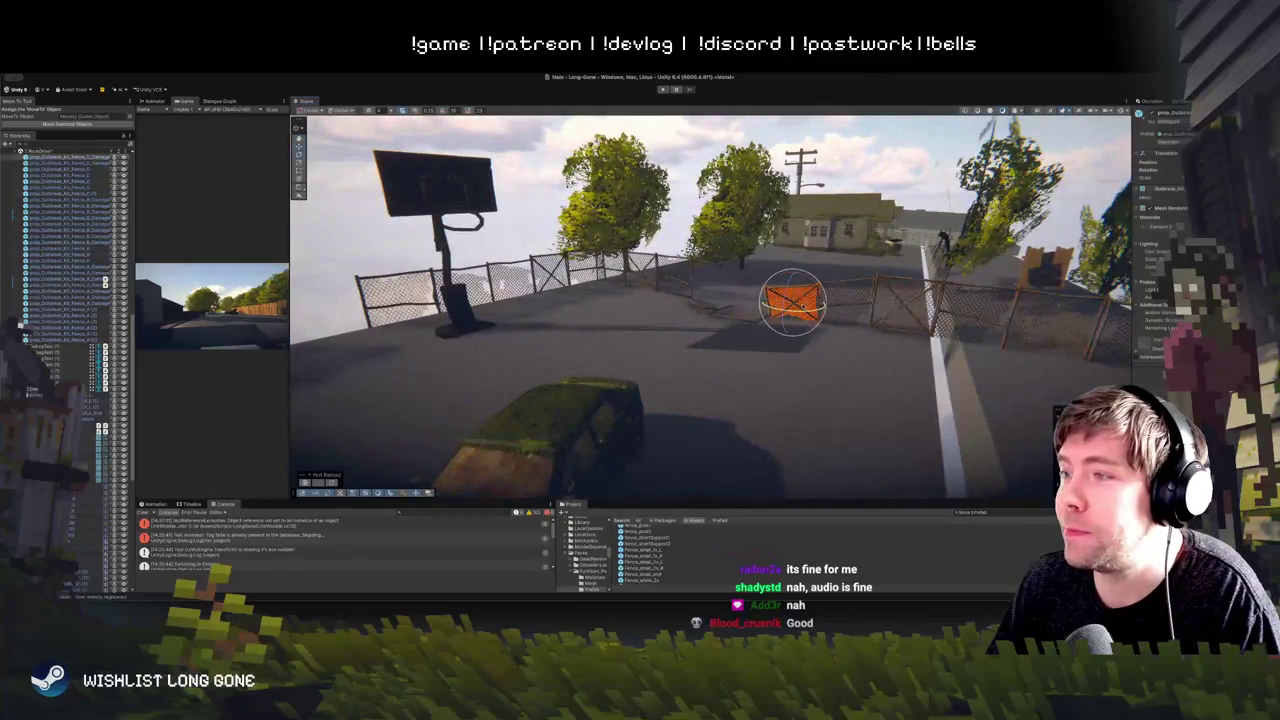
pyautogui.press('w')
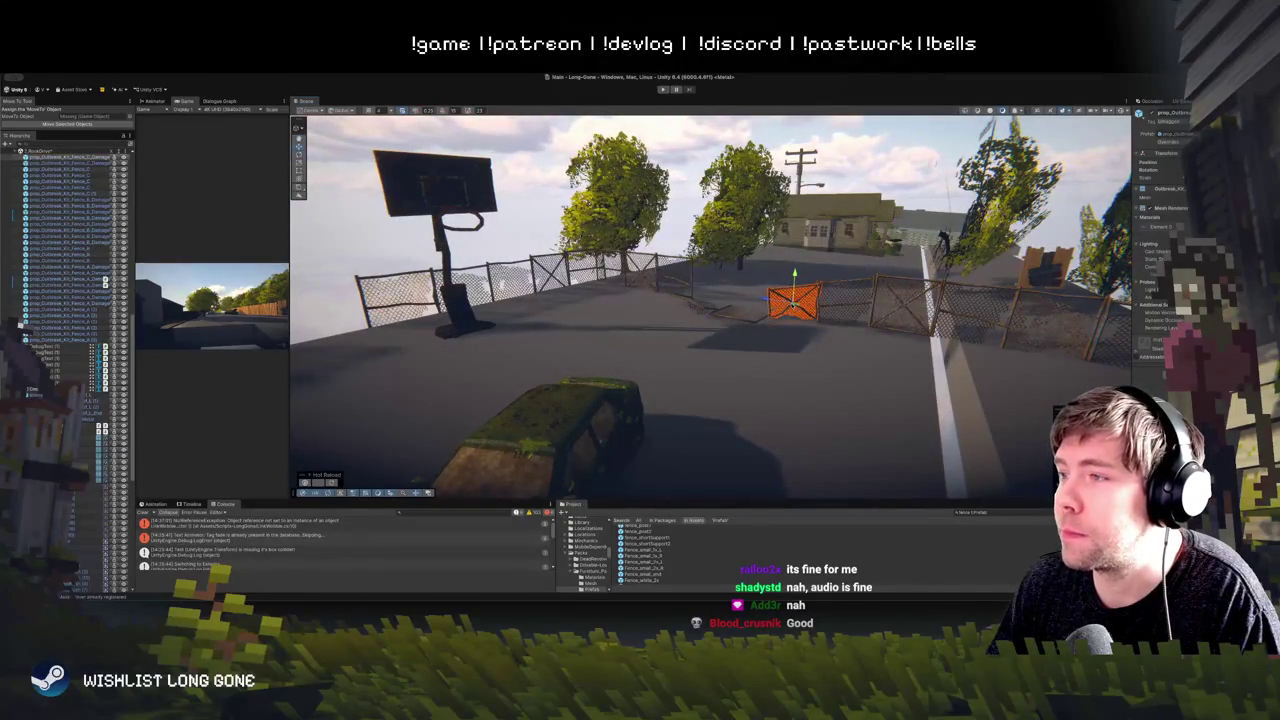
pyautogui.moveTo(793, 300); pyautogui.dragTo(790, 300)
pyautogui.press('e')
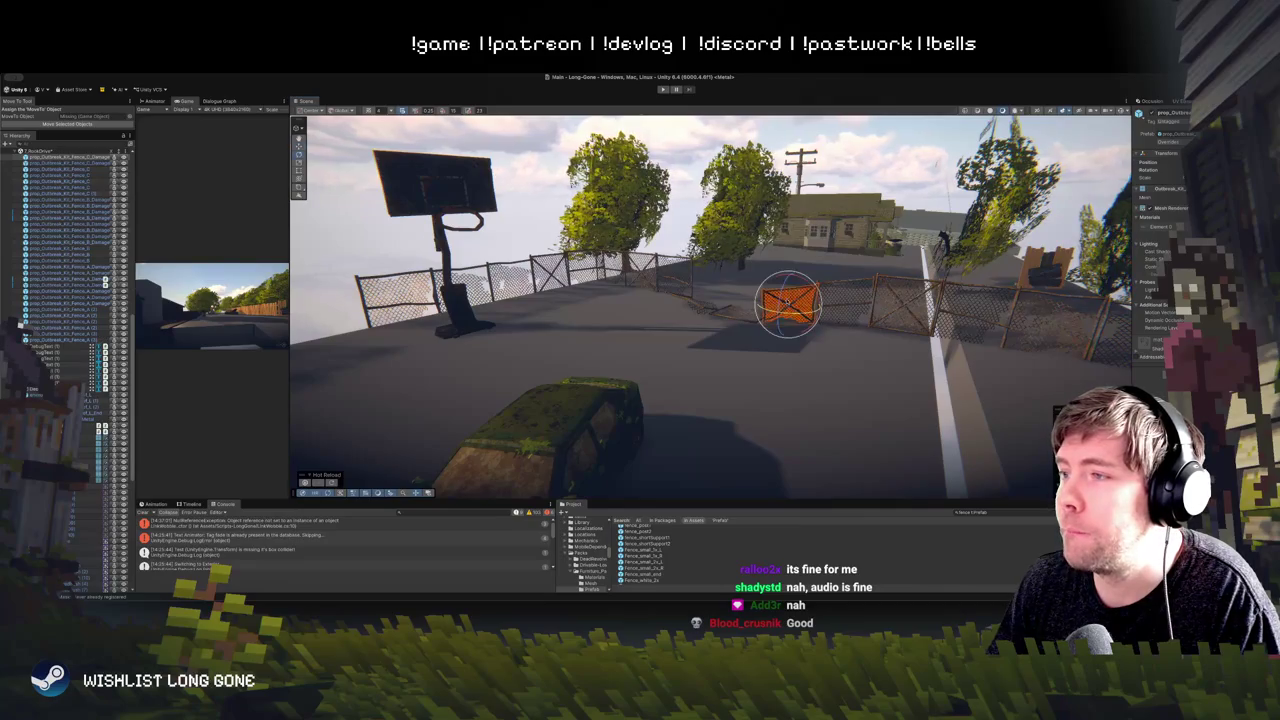
pyautogui.moveTo(780, 292); pyautogui.dragTo(658, 266)
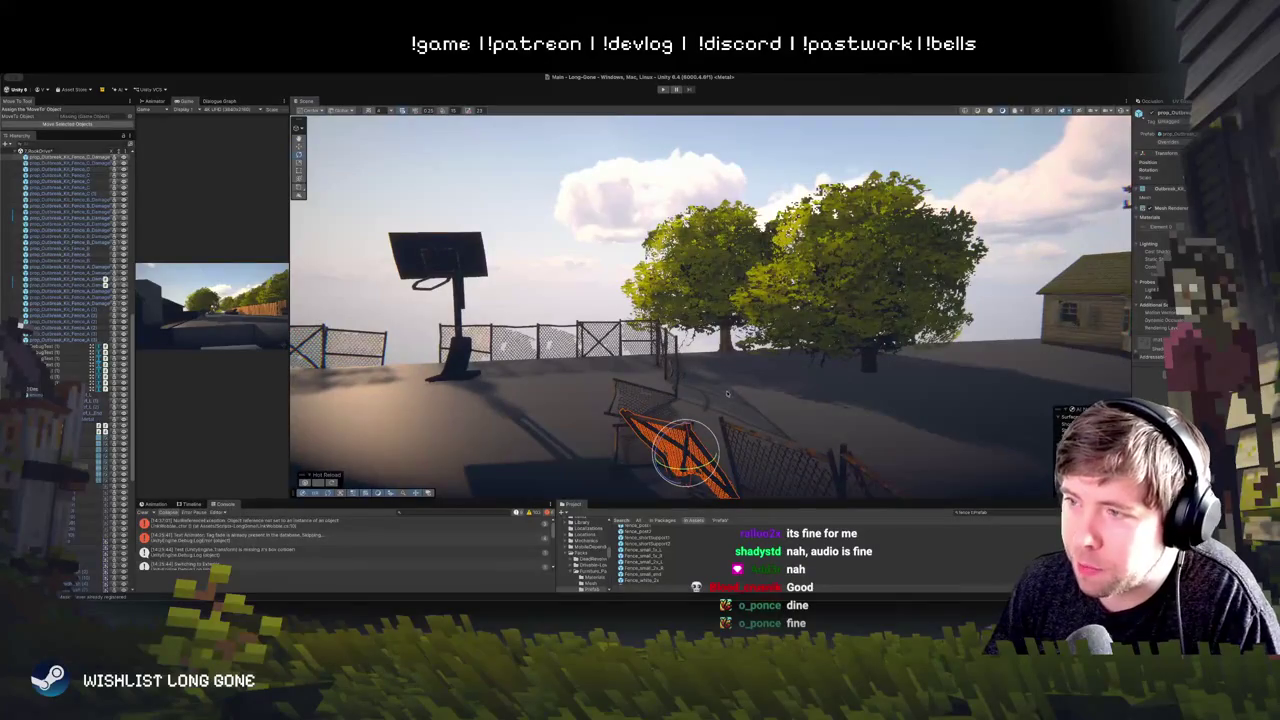
pyautogui.moveTo(727, 394)
pyautogui.mouseDown()
pyautogui.moveTo(650, 455)
pyautogui.moveTo(733, 450)
pyautogui.moveTo(659, 385)
pyautogui.moveTo(860, 278)
pyautogui.moveTo(886, 240)
pyautogui.mouseUp()
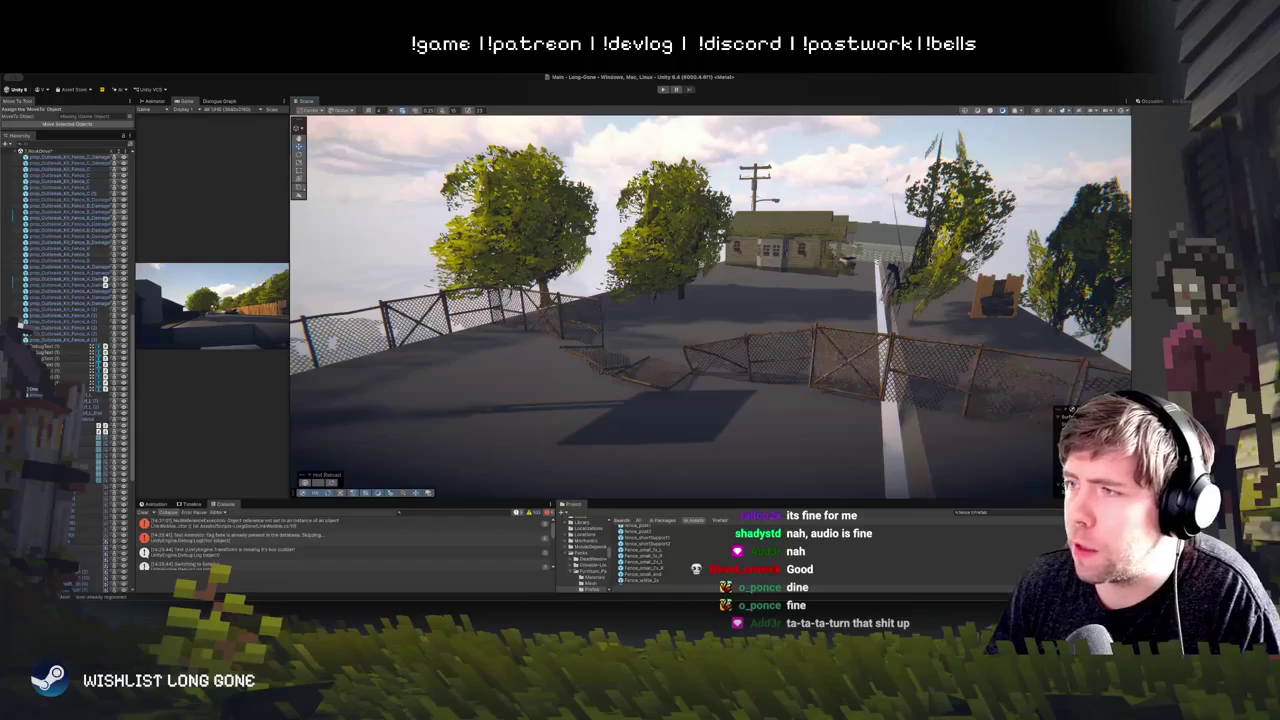
# Step: Select the car and drag it toward the court's centre
pyautogui.moveTo(530, 425); pyautogui.dragTo(697, 265)
pyautogui.moveTo(436, 354); pyautogui.dragTo(546, 336)
pyautogui.click(601, 327)
pyautogui.moveTo(570, 280)
pyautogui.mouseDown()
pyautogui.moveTo(840, 268)
pyautogui.moveTo(758, 268)
pyautogui.mouseUp()
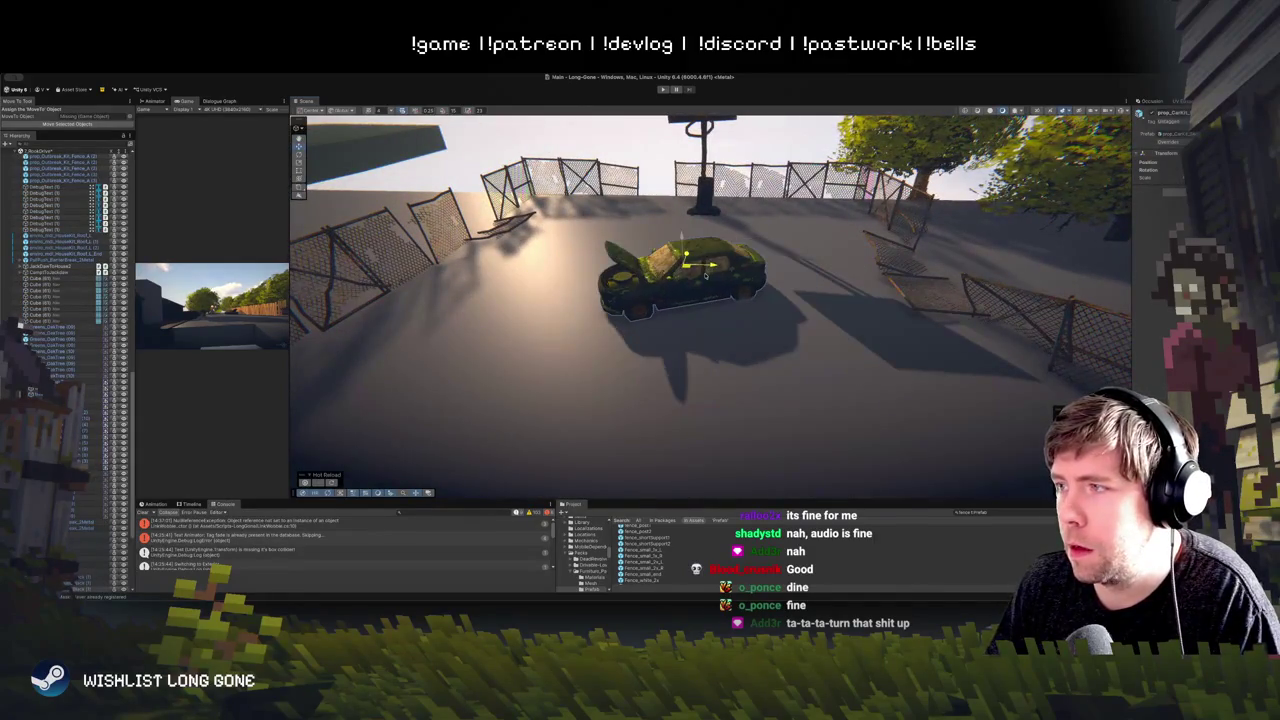
# Step: Deselect the car and fly down to ground level beside it and the far hoop
pyautogui.click(625, 138)
pyautogui.moveTo(625, 138); pyautogui.dragTo(732, 323)
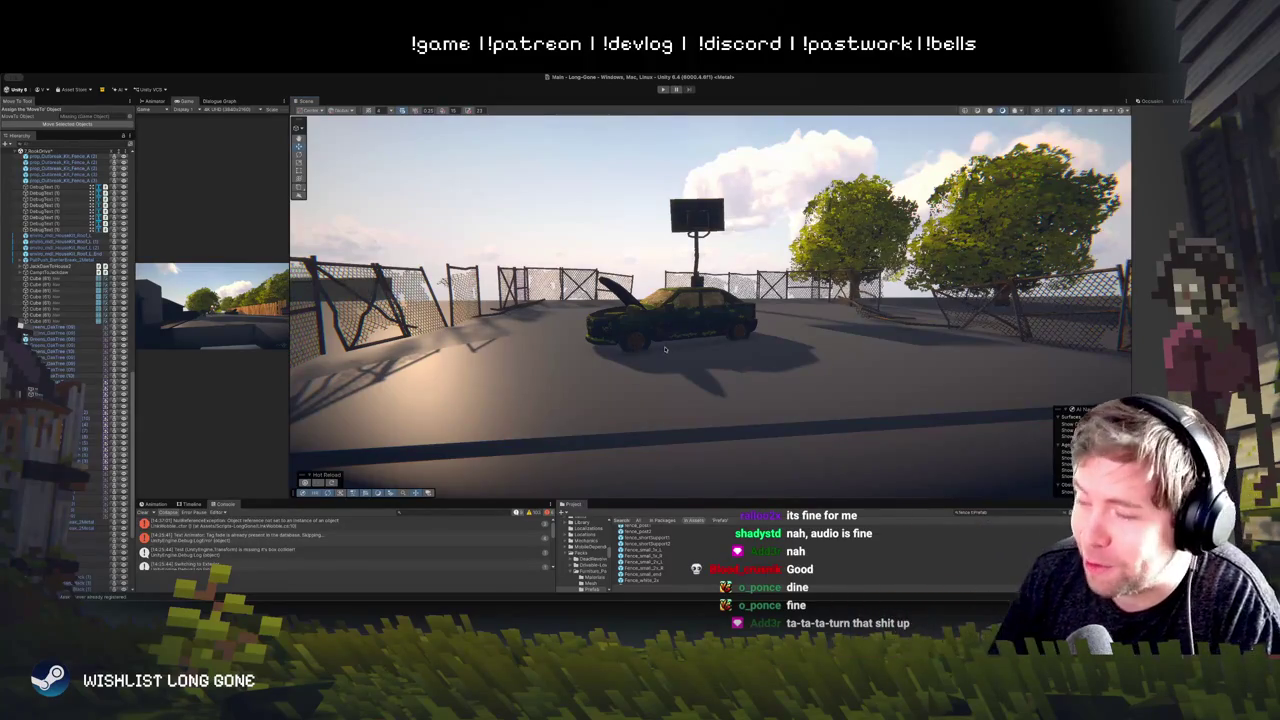
pyautogui.moveTo(782, 269); pyautogui.dragTo(664, 324)
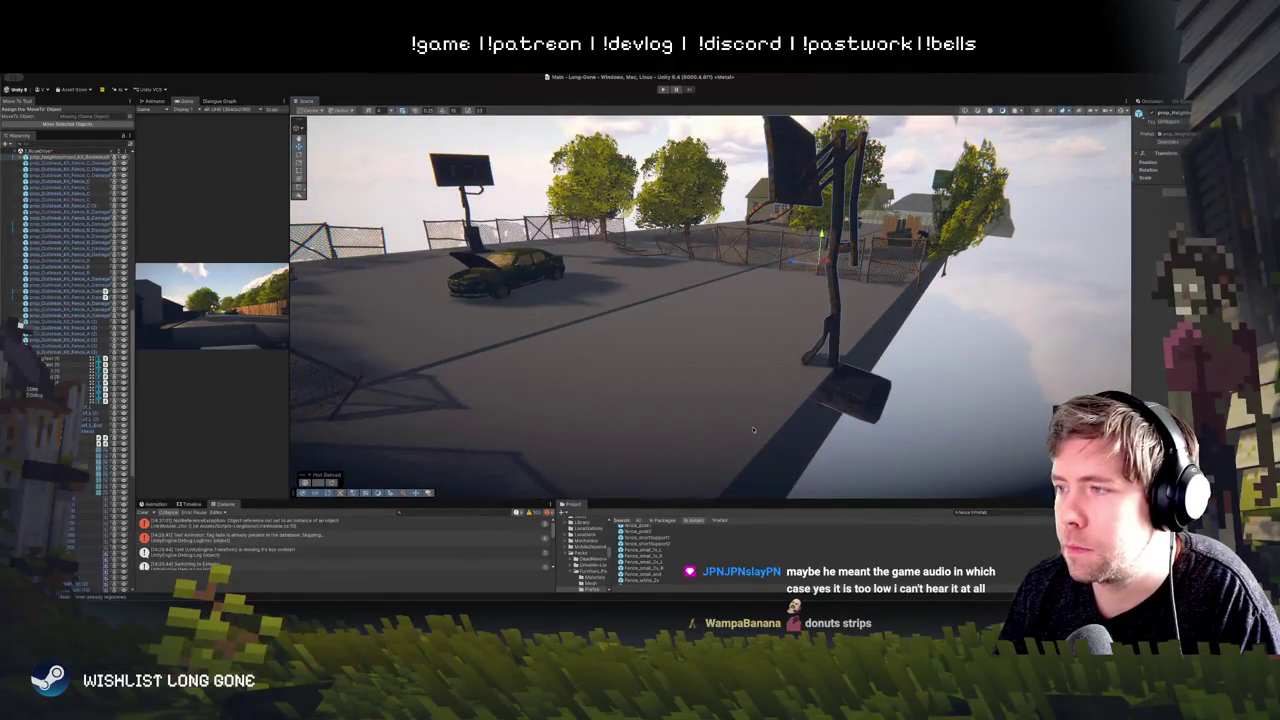
# Step: Rotate and shift a fence panel on the court's left side into a leaning position
pyautogui.click(655, 347)
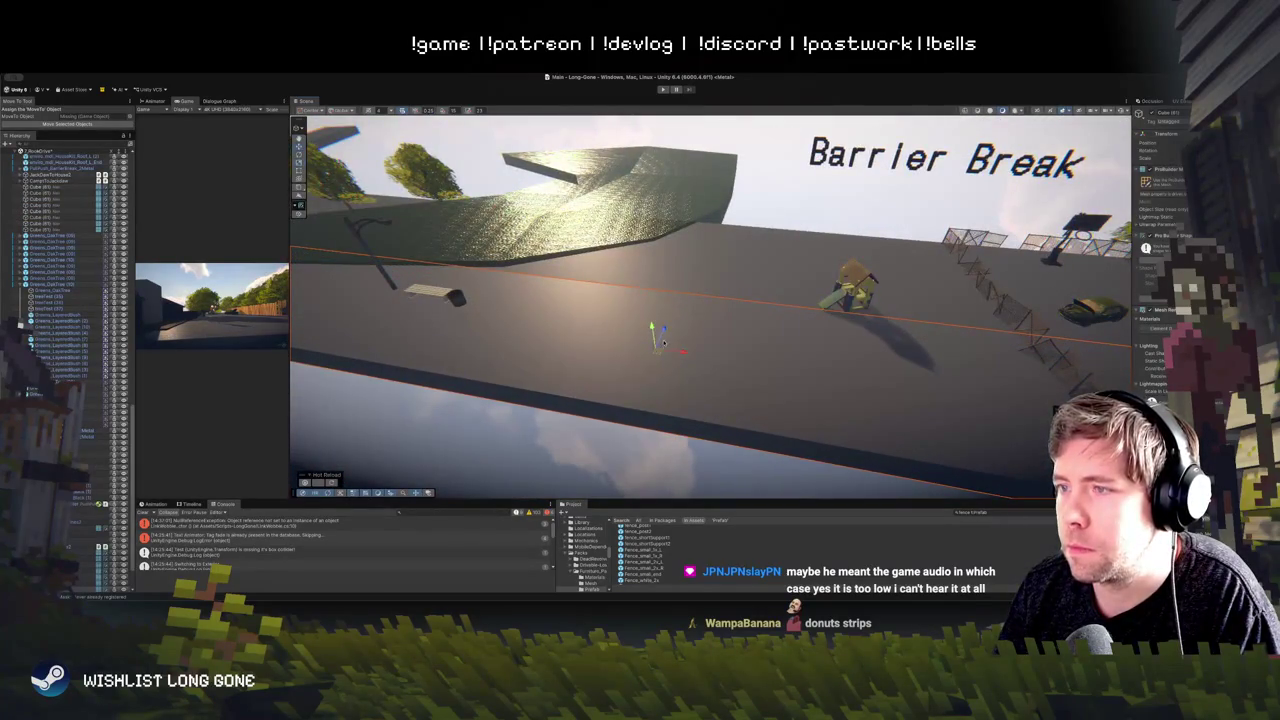
pyautogui.moveTo(663, 331)
pyautogui.mouseDown()
pyautogui.moveTo(684, 355)
pyautogui.moveTo(577, 271)
pyautogui.moveTo(543, 266)
pyautogui.moveTo(701, 314)
pyautogui.moveTo(686, 256)
pyautogui.moveTo(666, 246)
pyautogui.mouseUp()
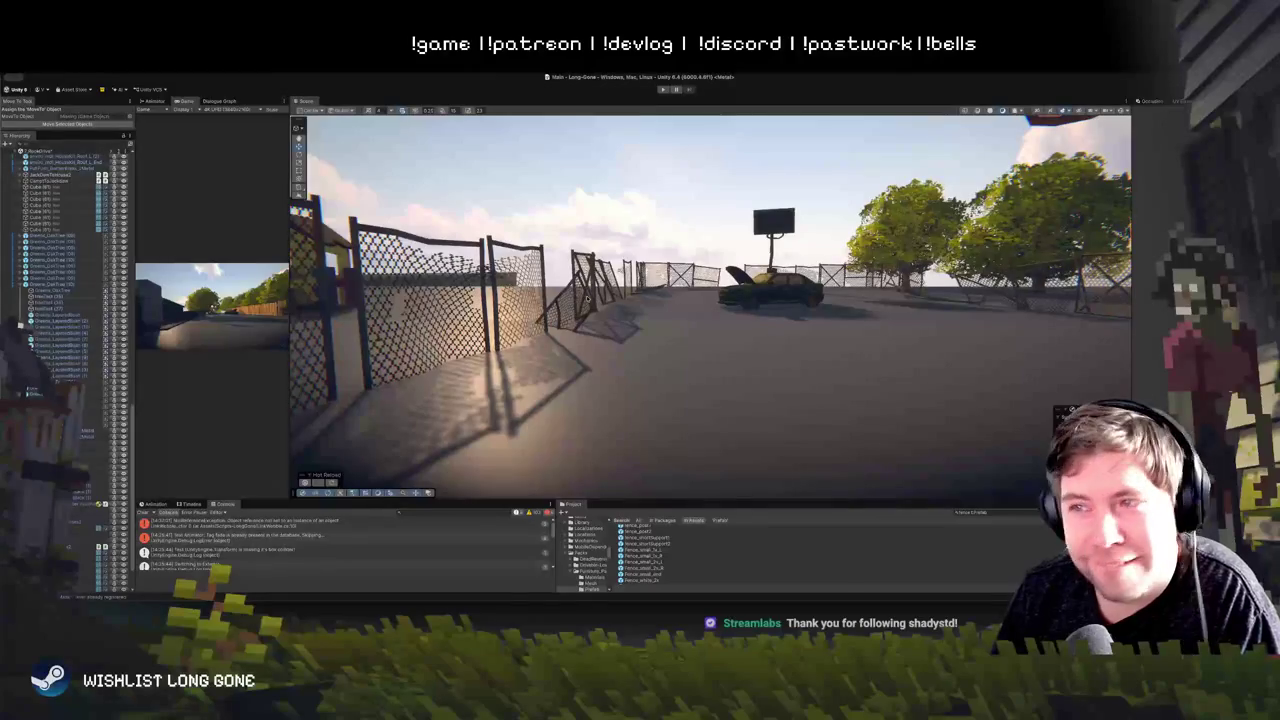
pyautogui.click(580, 305)
pyautogui.moveTo(591, 320); pyautogui.dragTo(548, 330)
pyautogui.click(681, 211)
pyautogui.moveTo(681, 211); pyautogui.dragTo(640, 214)
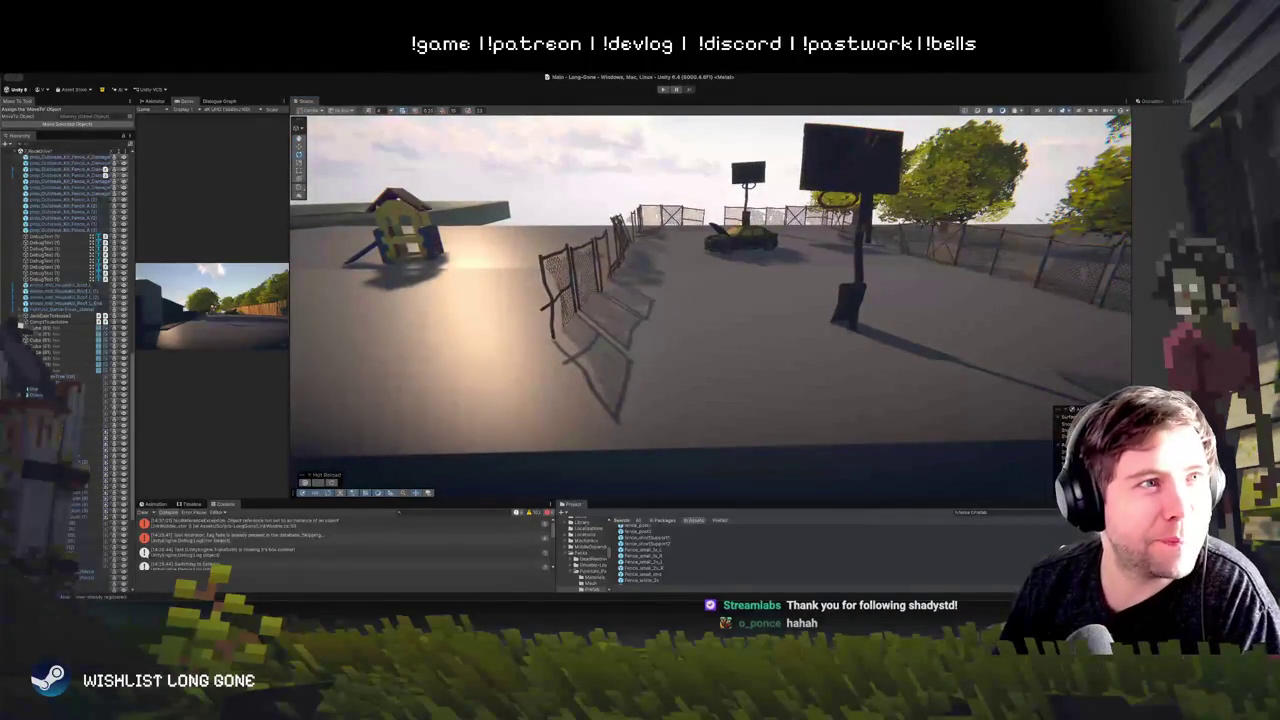
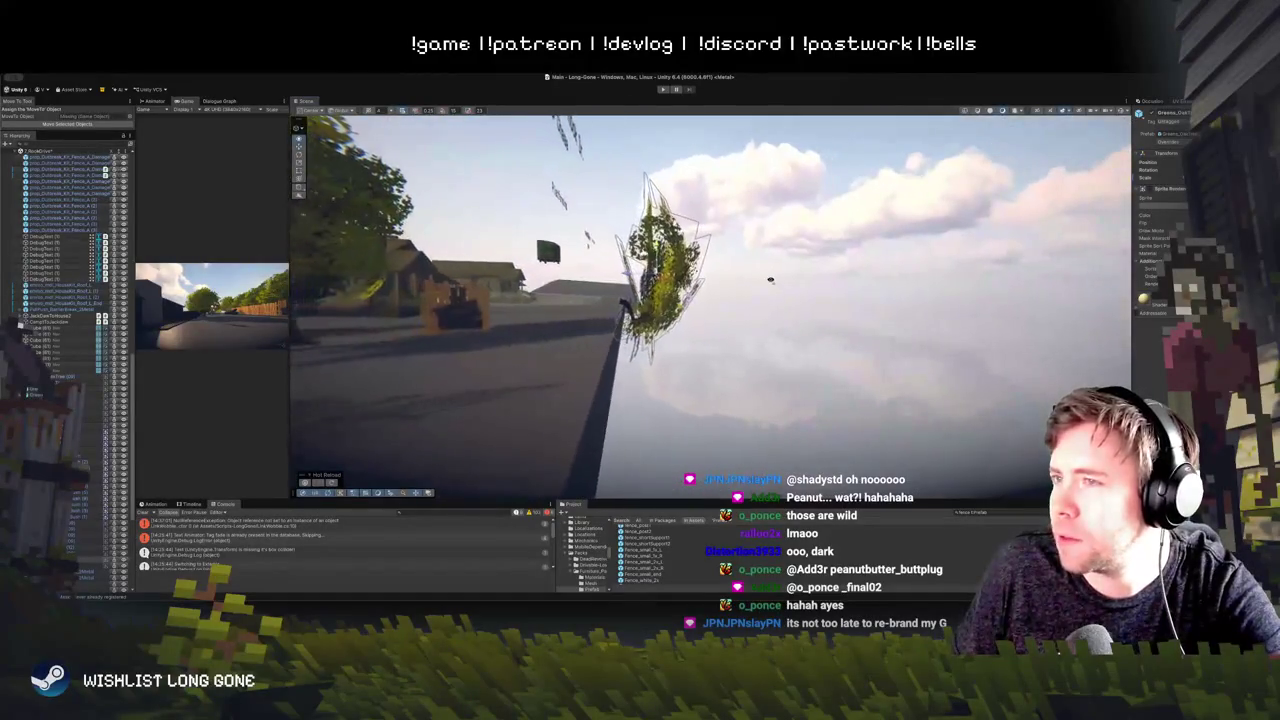
# Step: Frame the selected tree and move it up near the road
pyautogui.press('f')
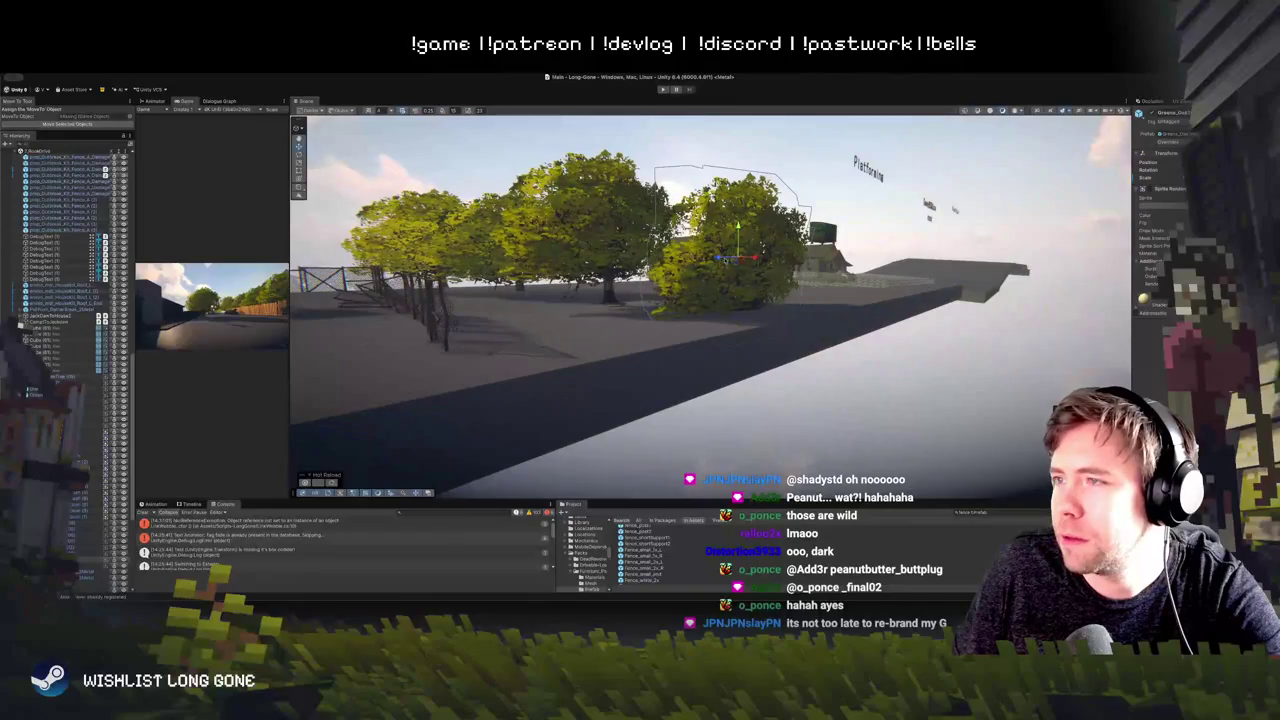
pyautogui.moveTo(745, 255); pyautogui.dragTo(609, 291)
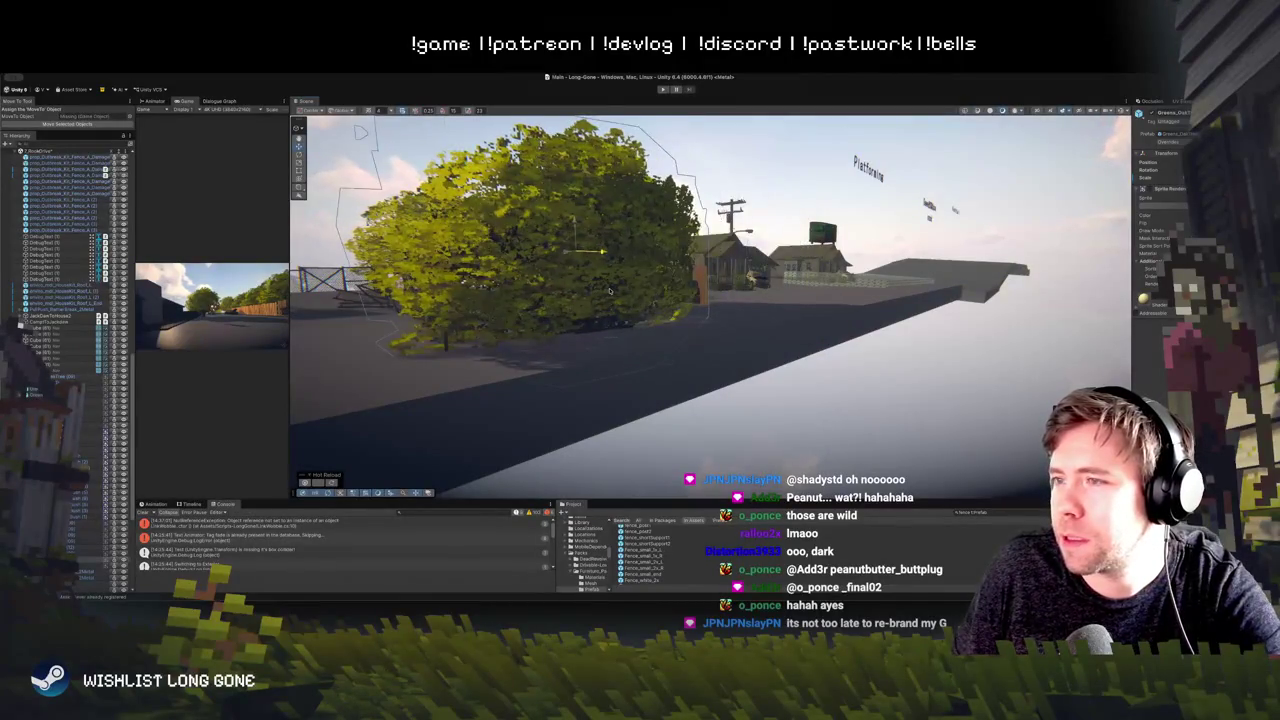
pyautogui.moveTo(801, 415)
pyautogui.mouseDown()
pyautogui.moveTo(756, 278)
pyautogui.moveTo(760, 240)
pyautogui.mouseUp()
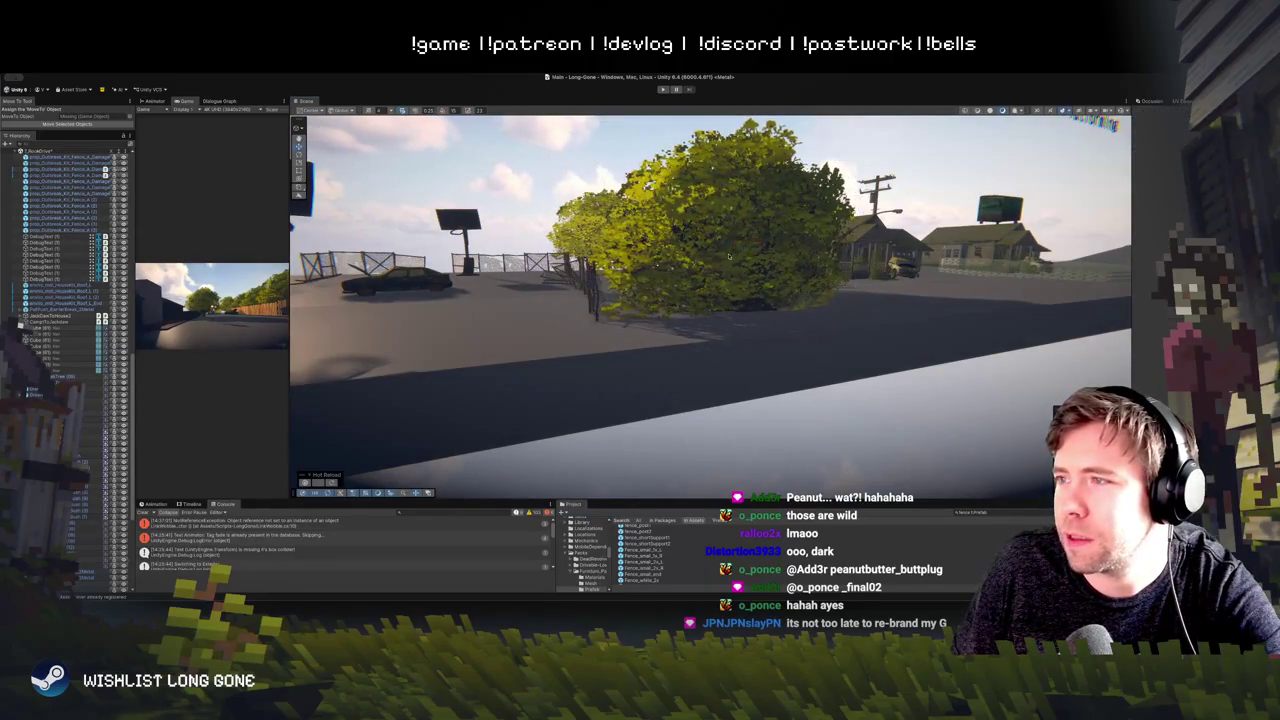
# Step: Fly past the park and Platforming houses to the fenced basketball court, widening the Scene view
pyautogui.press('w')
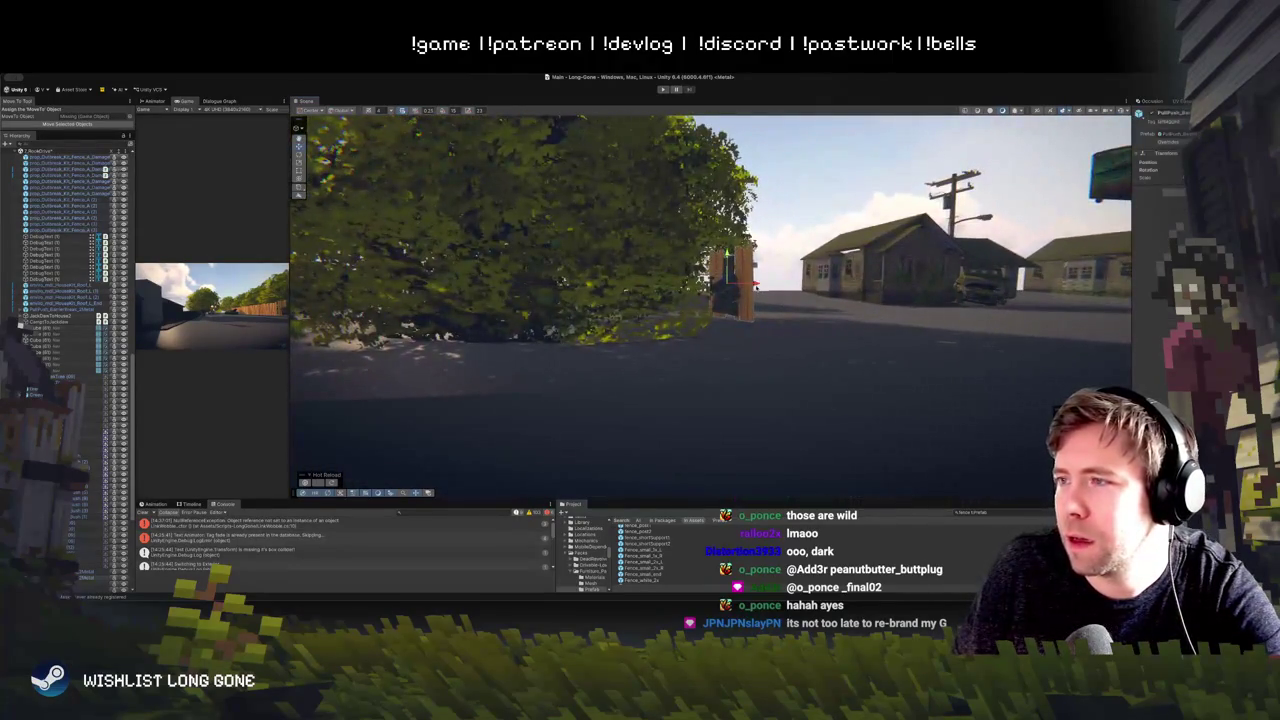
pyautogui.press('s')
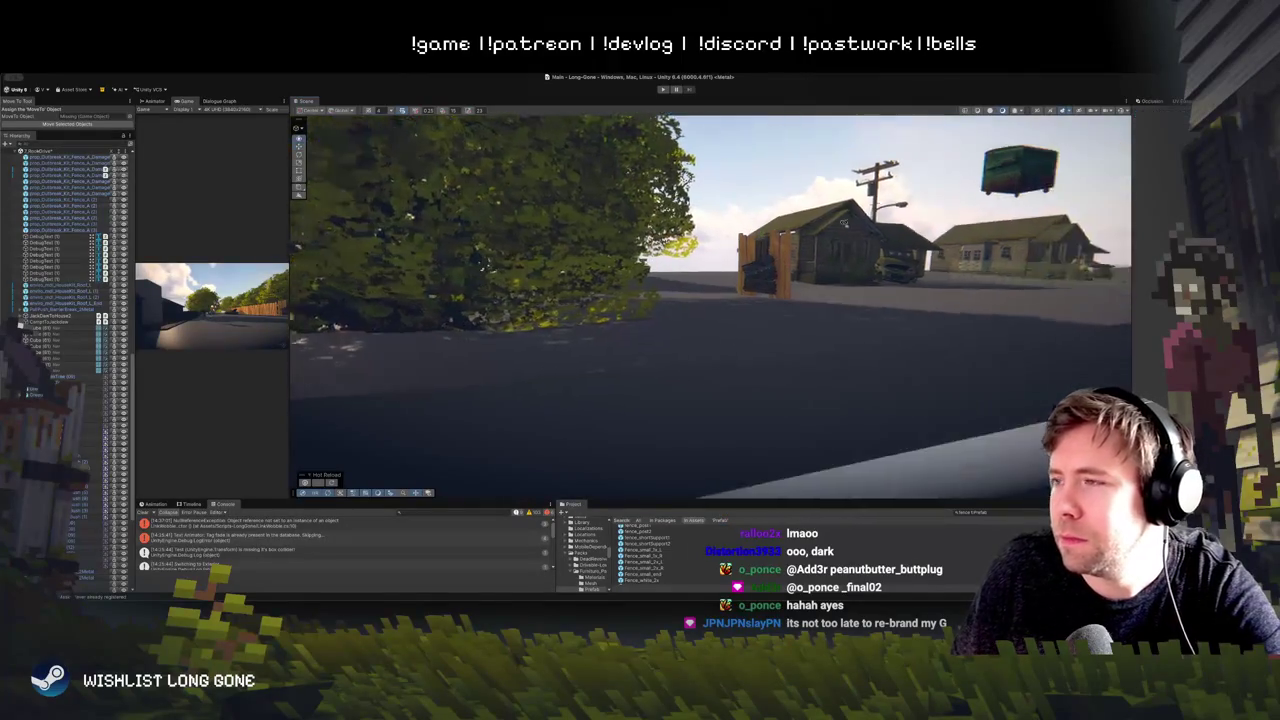
pyautogui.press('a')
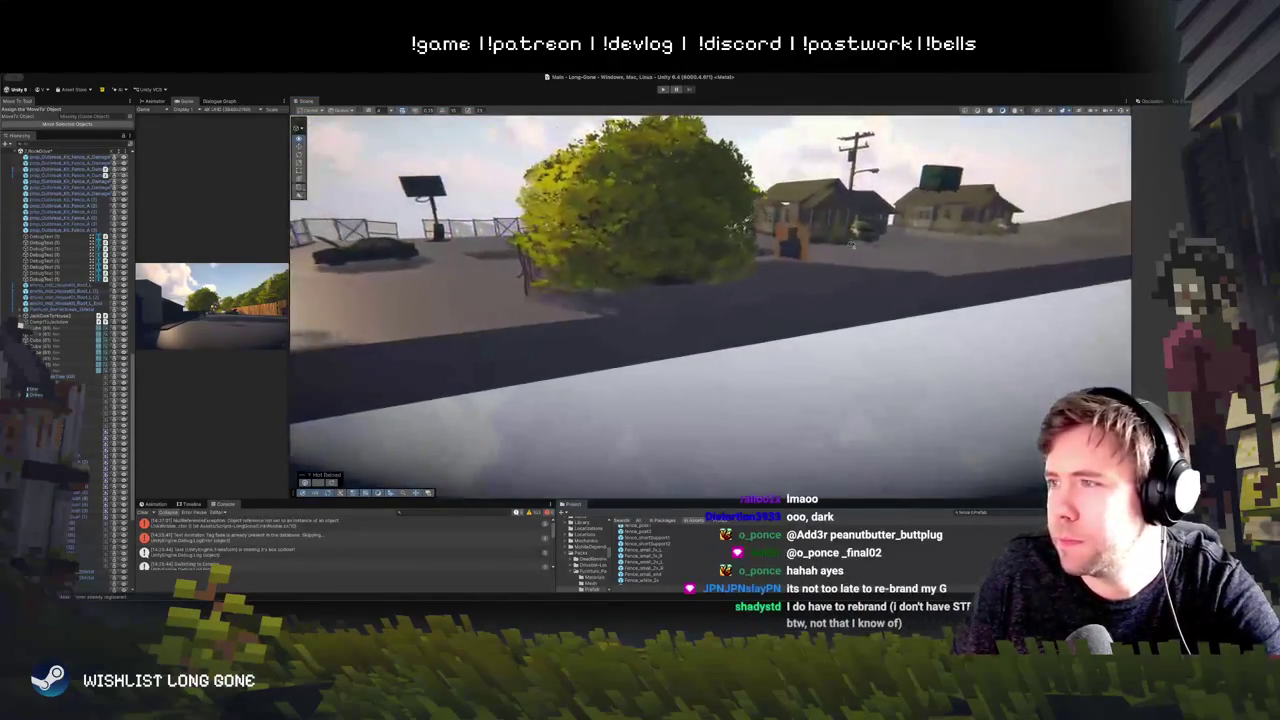
pyautogui.press('w')
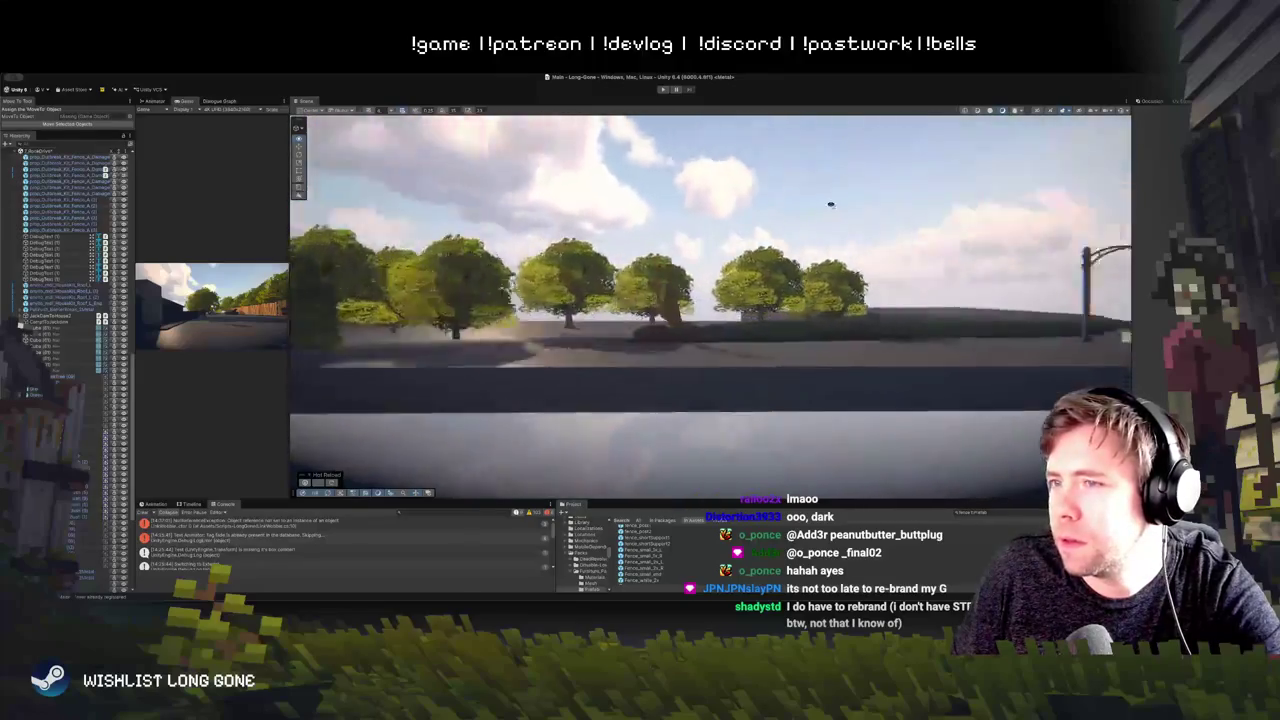
pyautogui.press('d')
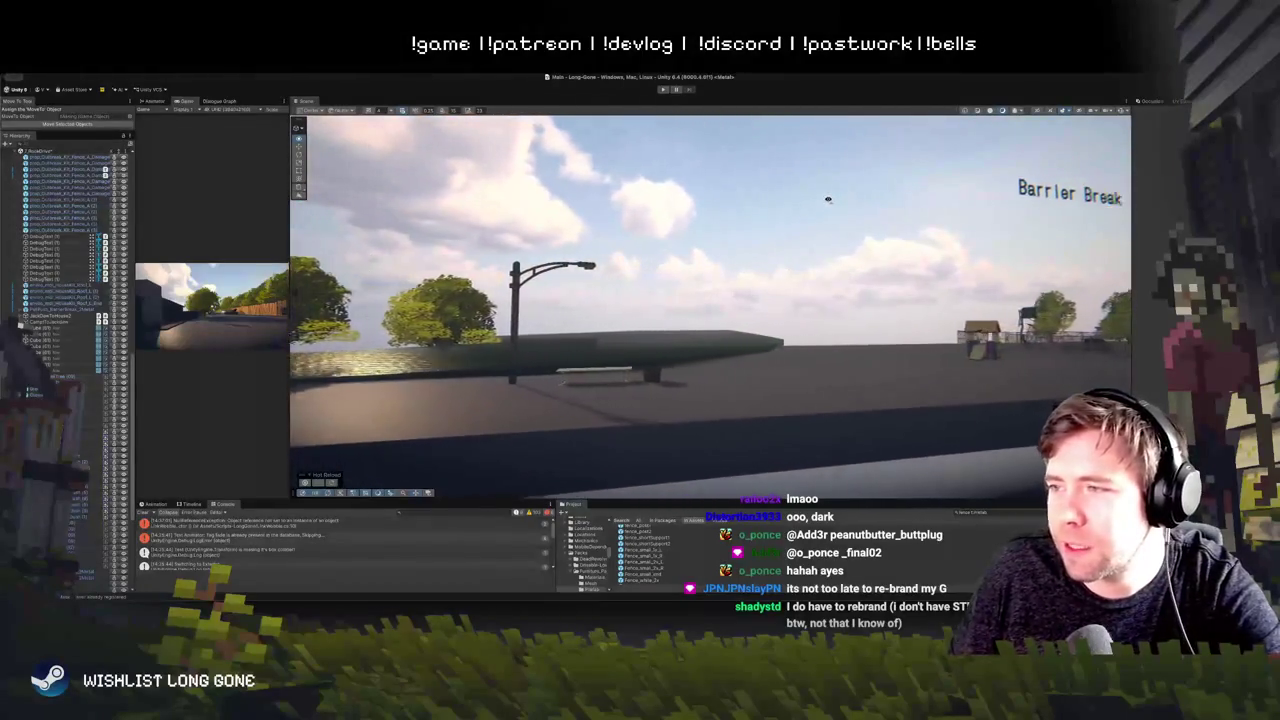
pyautogui.press('a')
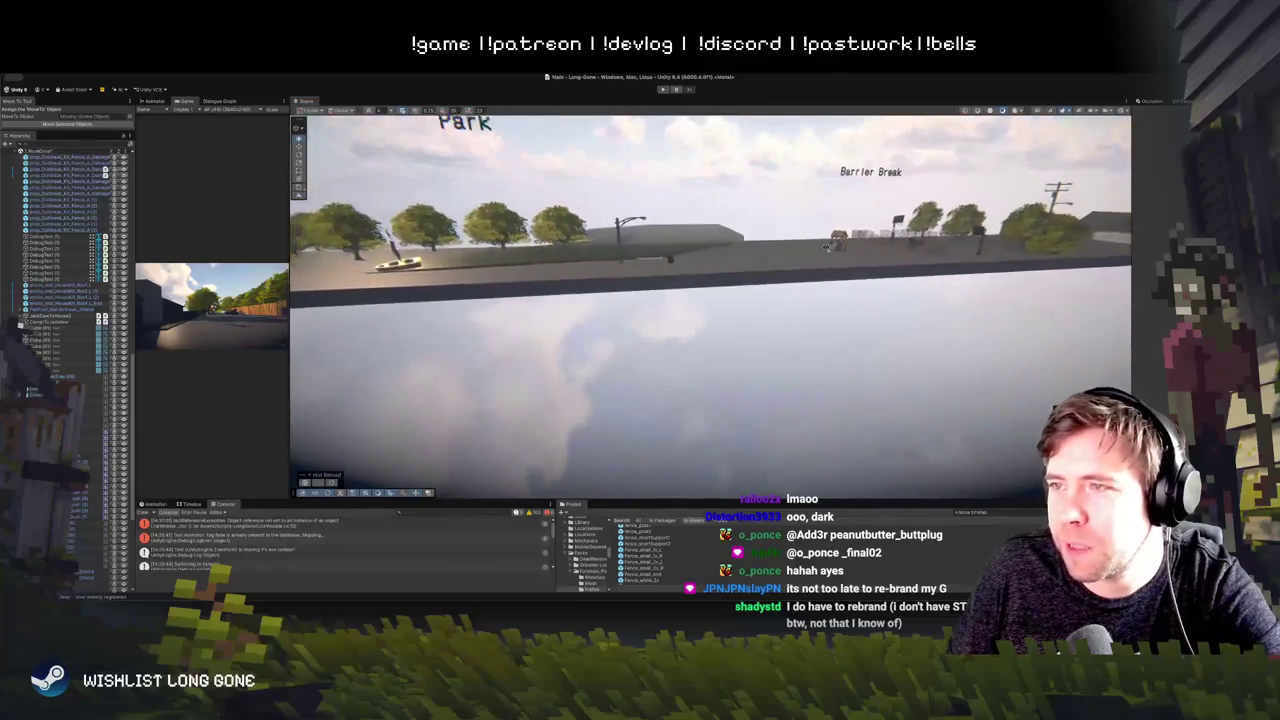
pyautogui.press('w')
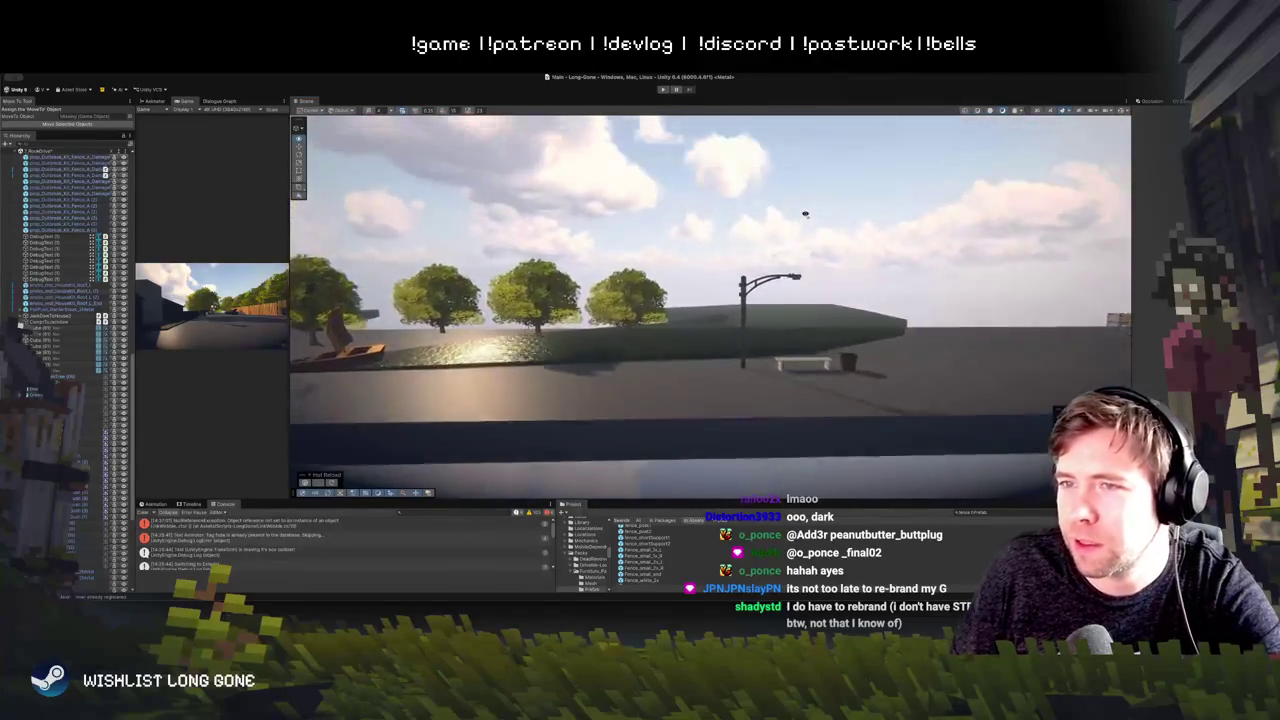
pyautogui.press('s')
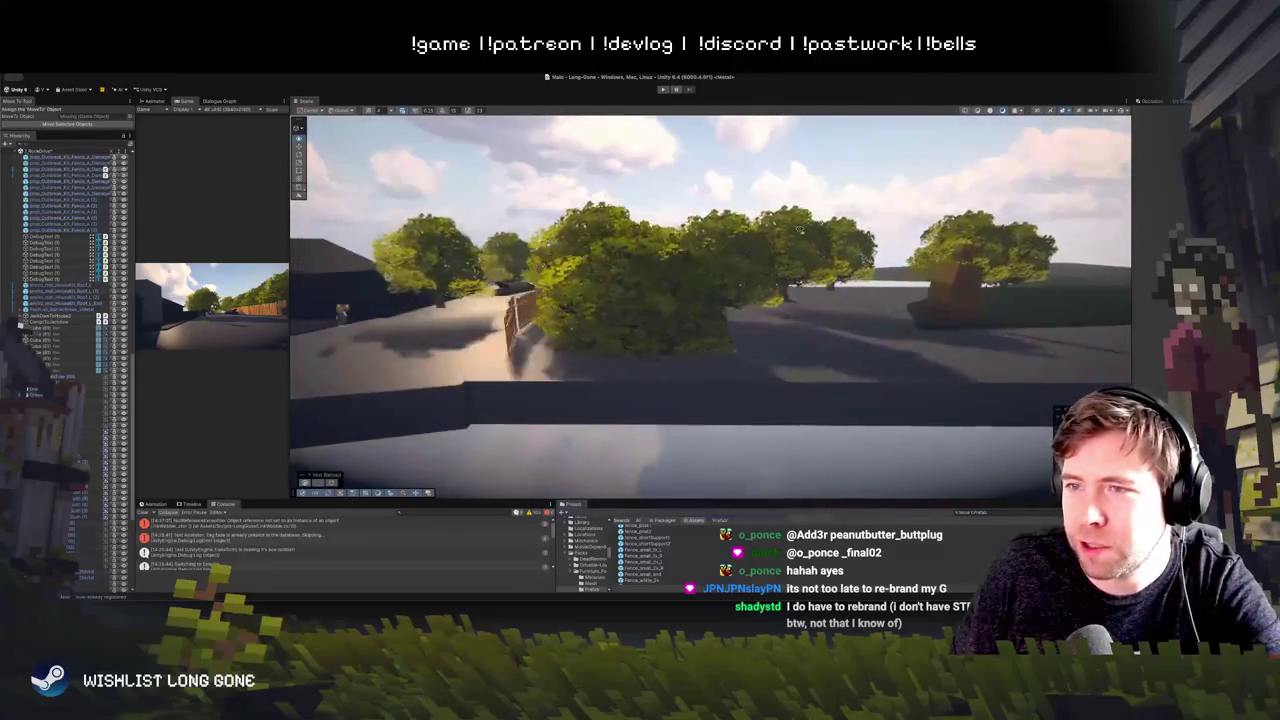
pyautogui.press('d')
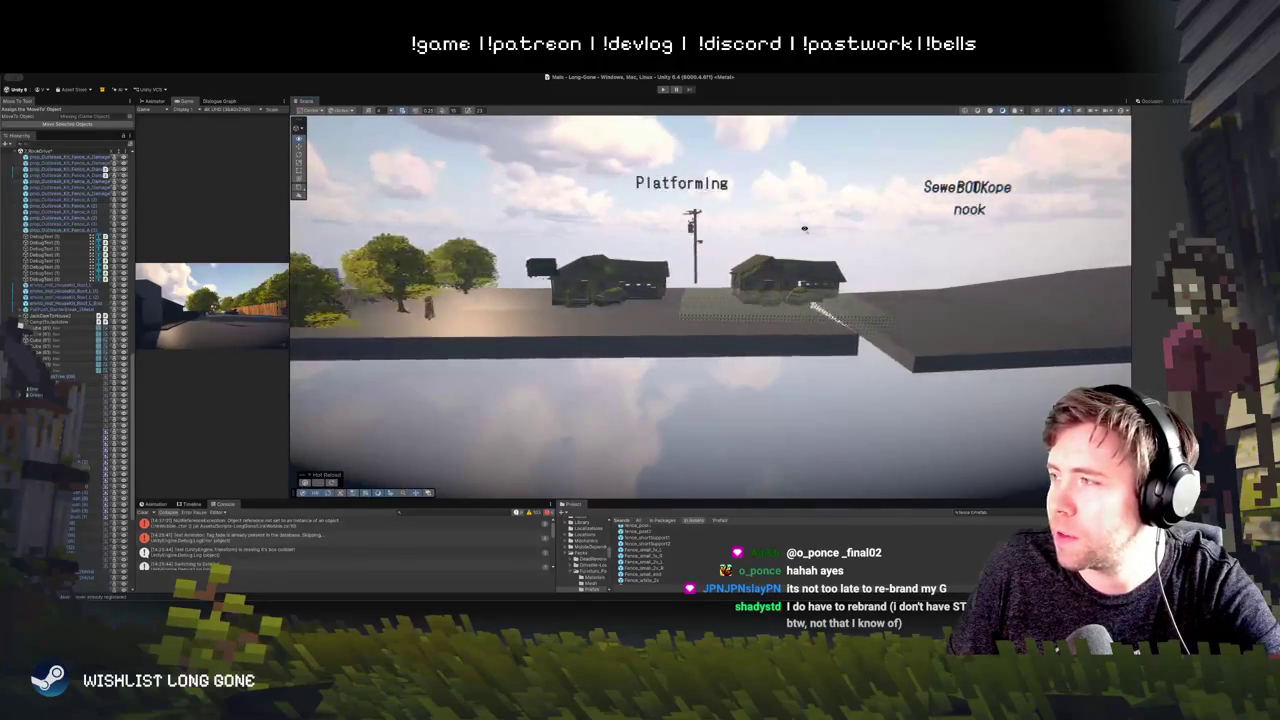
pyautogui.press('a')
pyautogui.press('w')
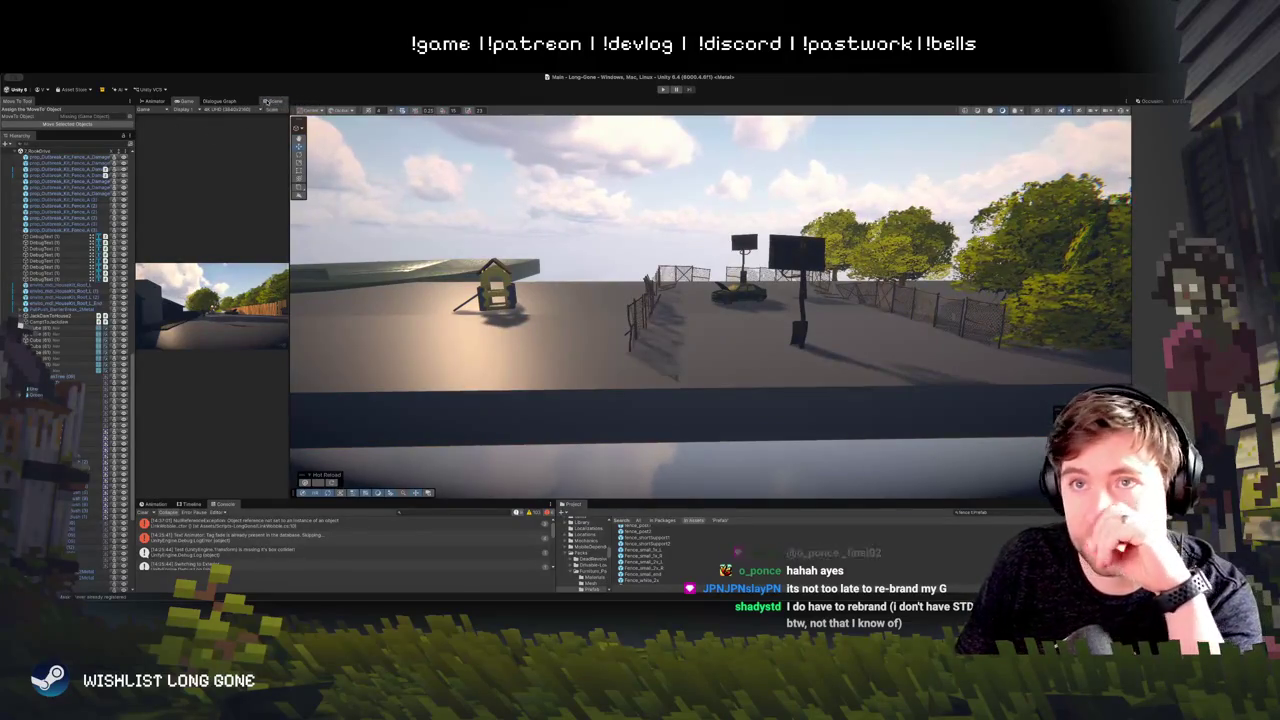
pyautogui.click(268, 101)
# Step: Play-test the town level, stop it, and look down on the court with the car and hoops
pyautogui.hotkey('ctrl', 'p')
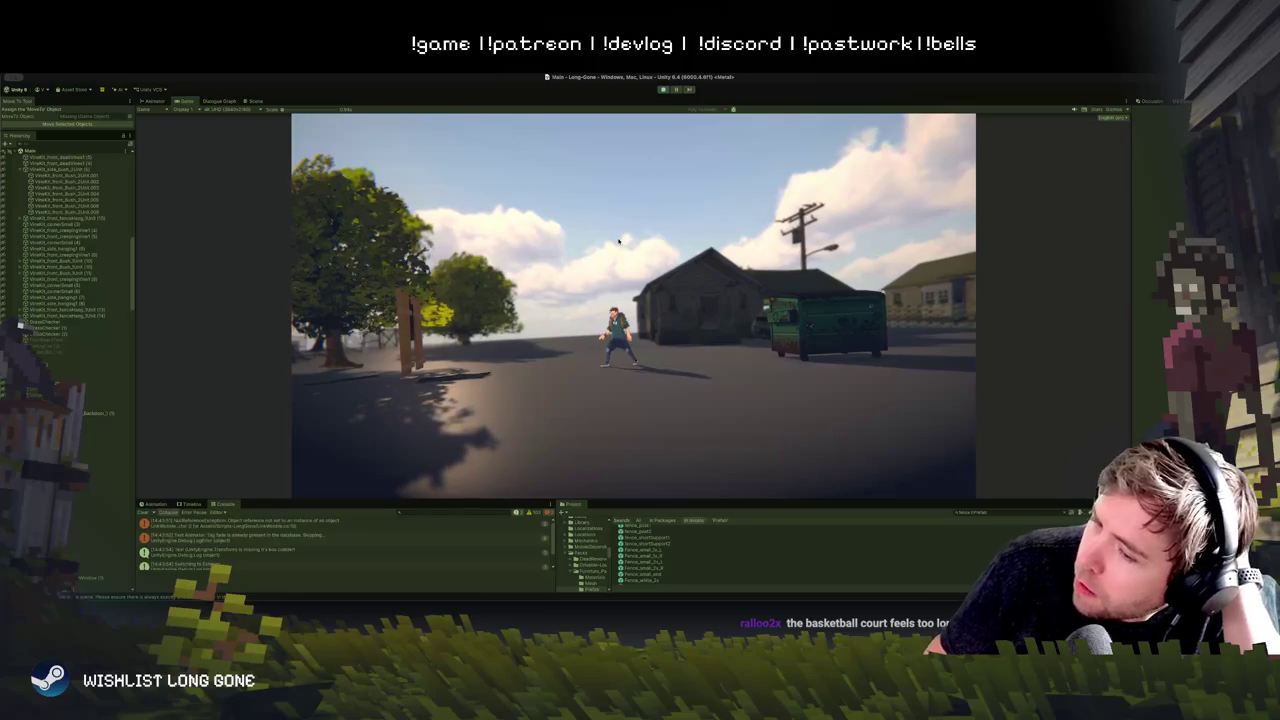
pyautogui.click(663, 89)
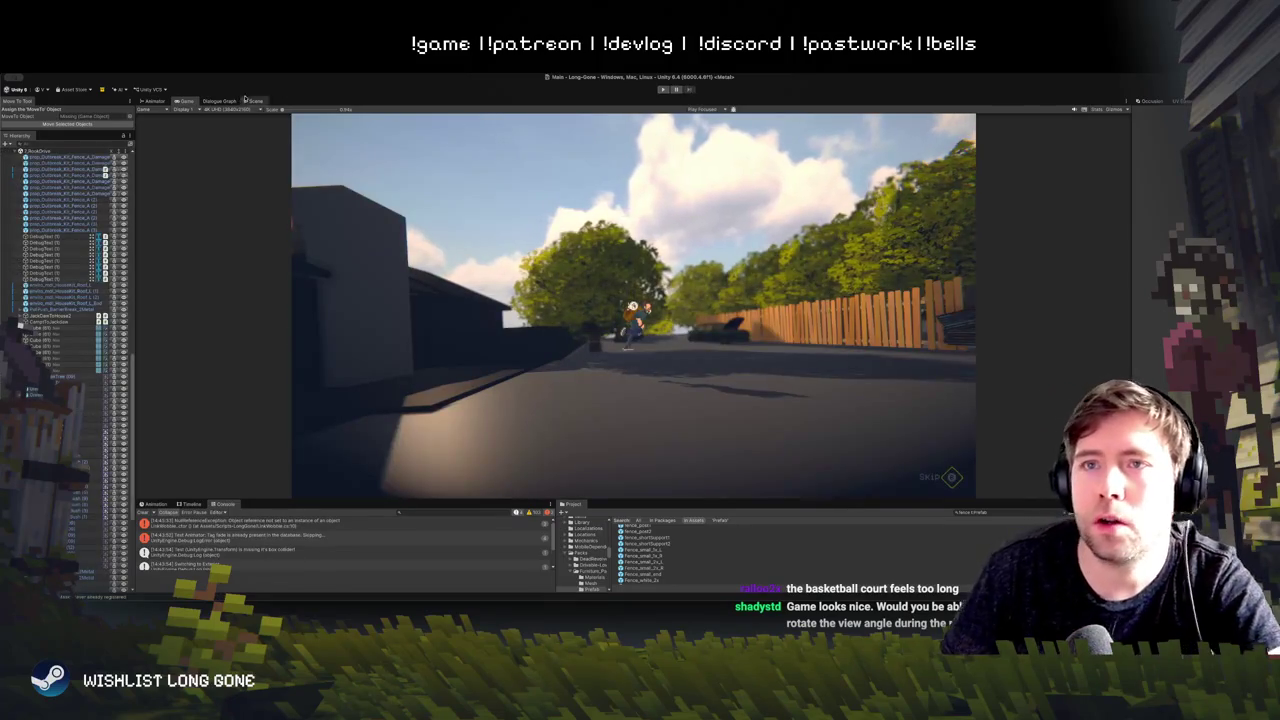
pyautogui.hotkey('ctrl', '1')
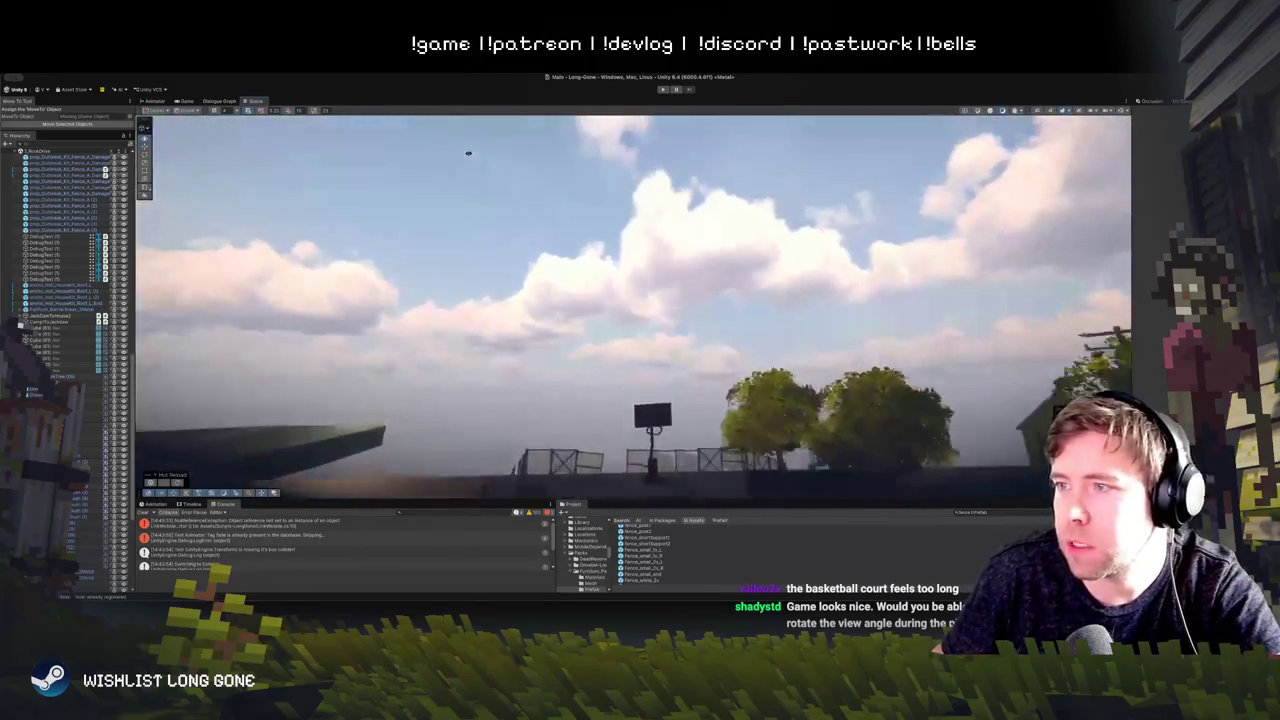
pyautogui.moveTo(468, 153); pyautogui.dragTo(646, 334)
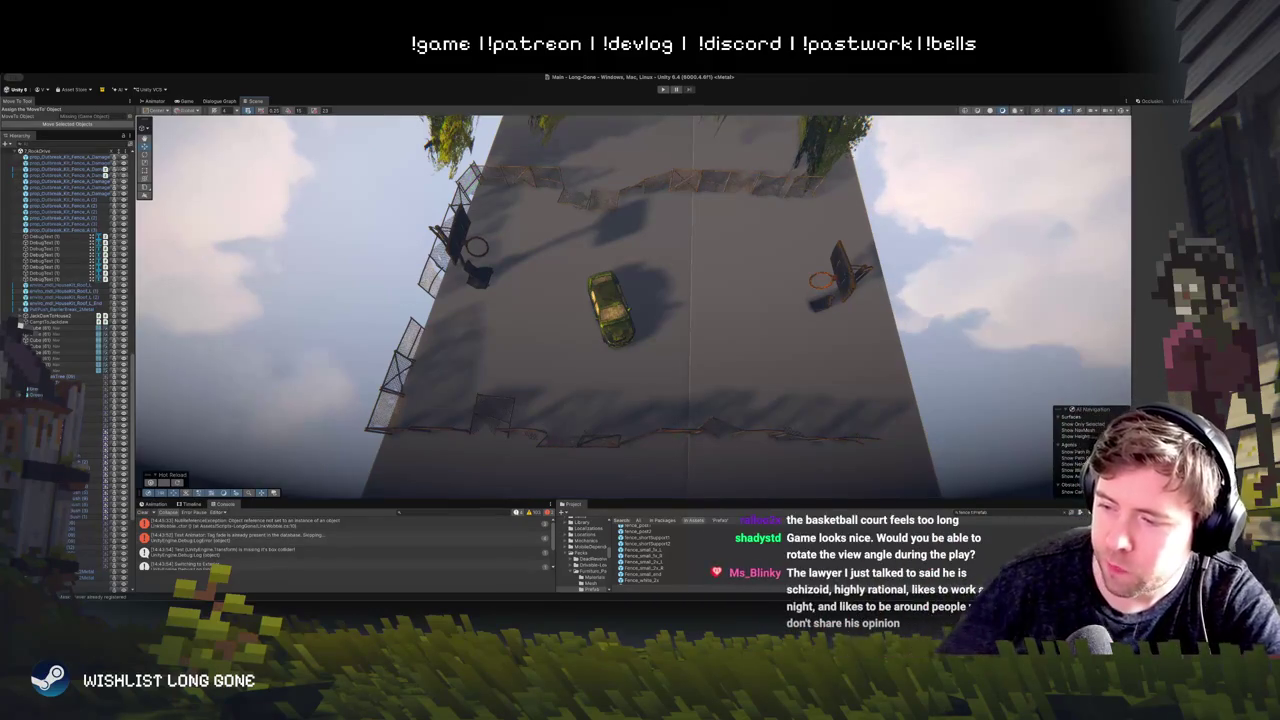
pyautogui.click(870, 292)
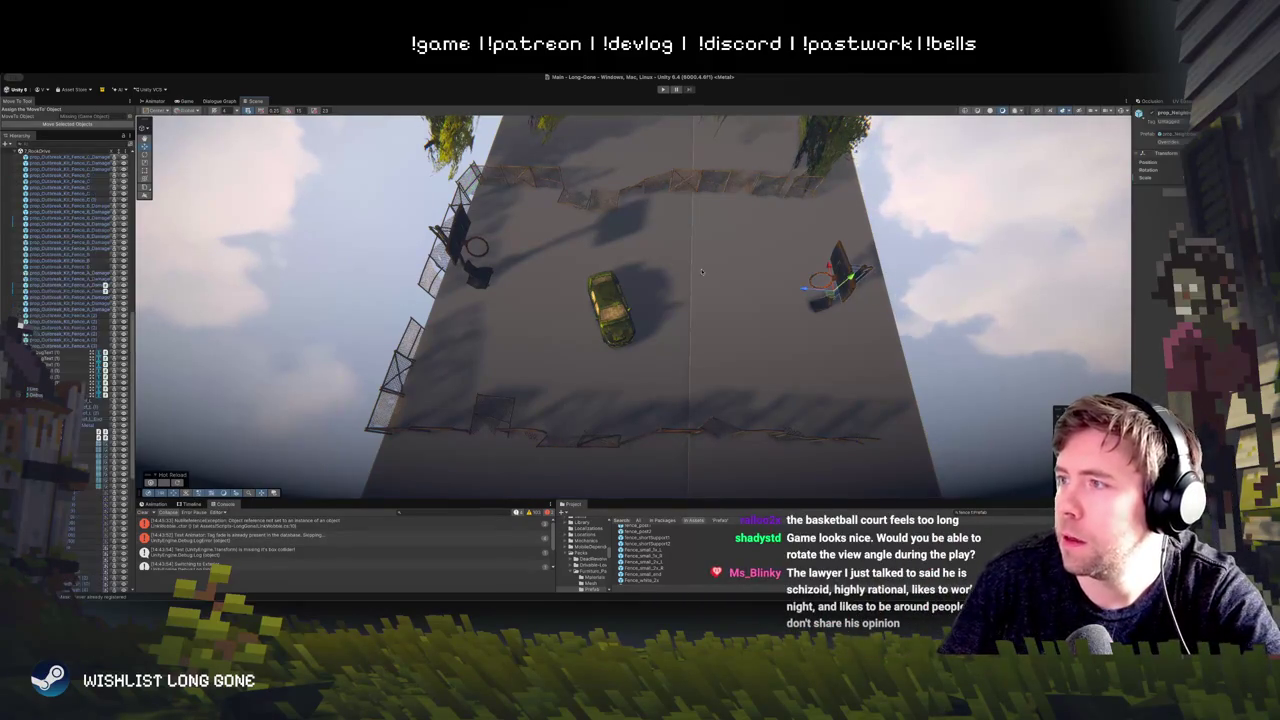
pyautogui.click(70, 157)
pyautogui.scroll(3, 66, 282)
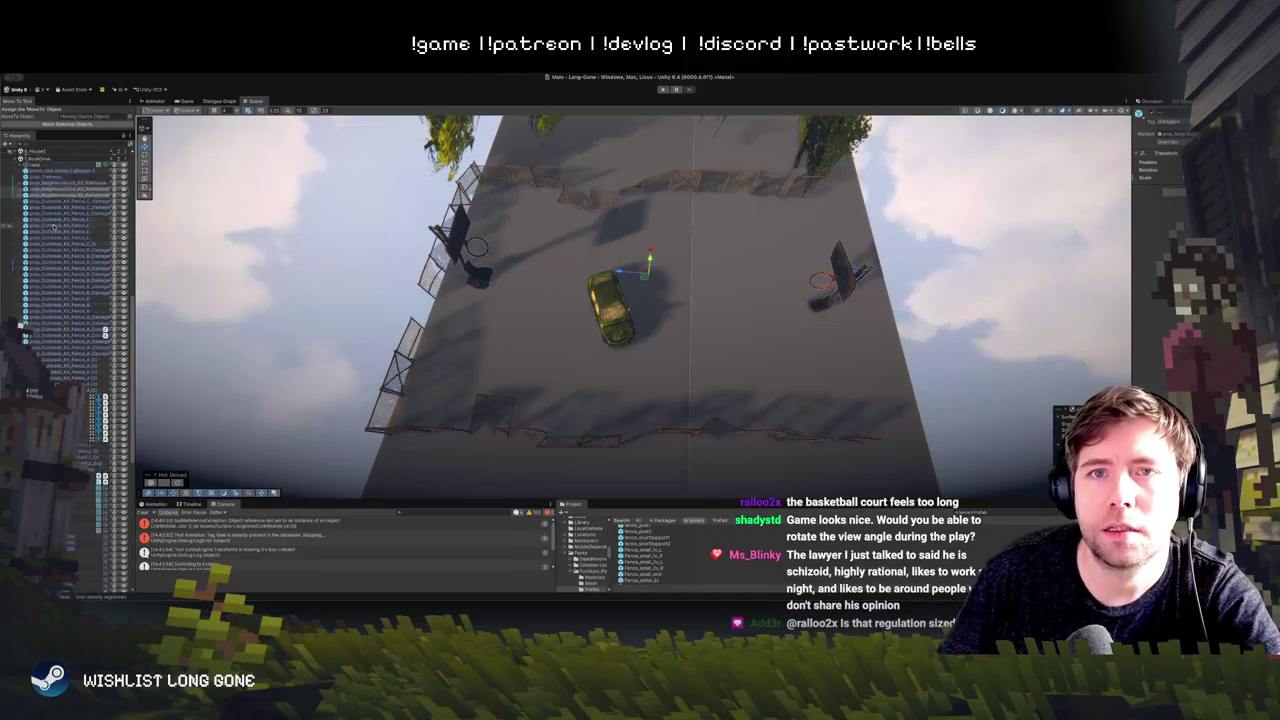
pyautogui.click(77, 230)
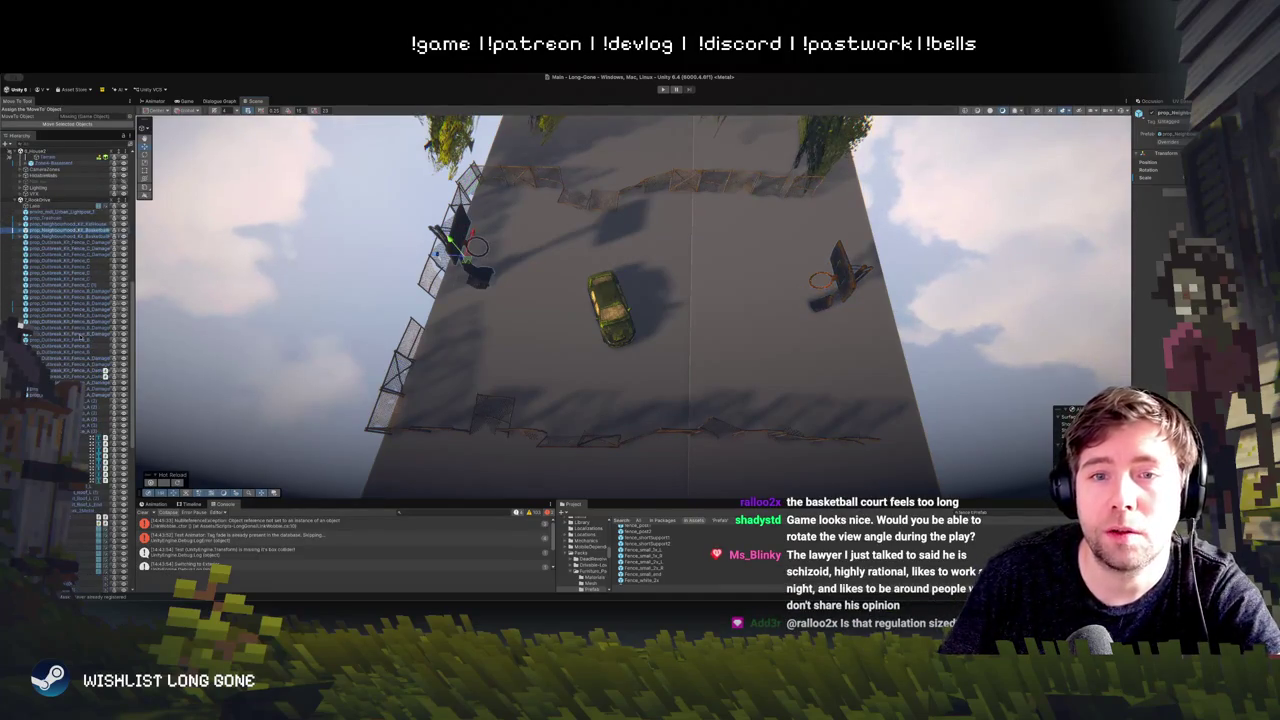
pyautogui.keyDown('shift'); pyautogui.click(50, 394); pyautogui.keyUp('shift')
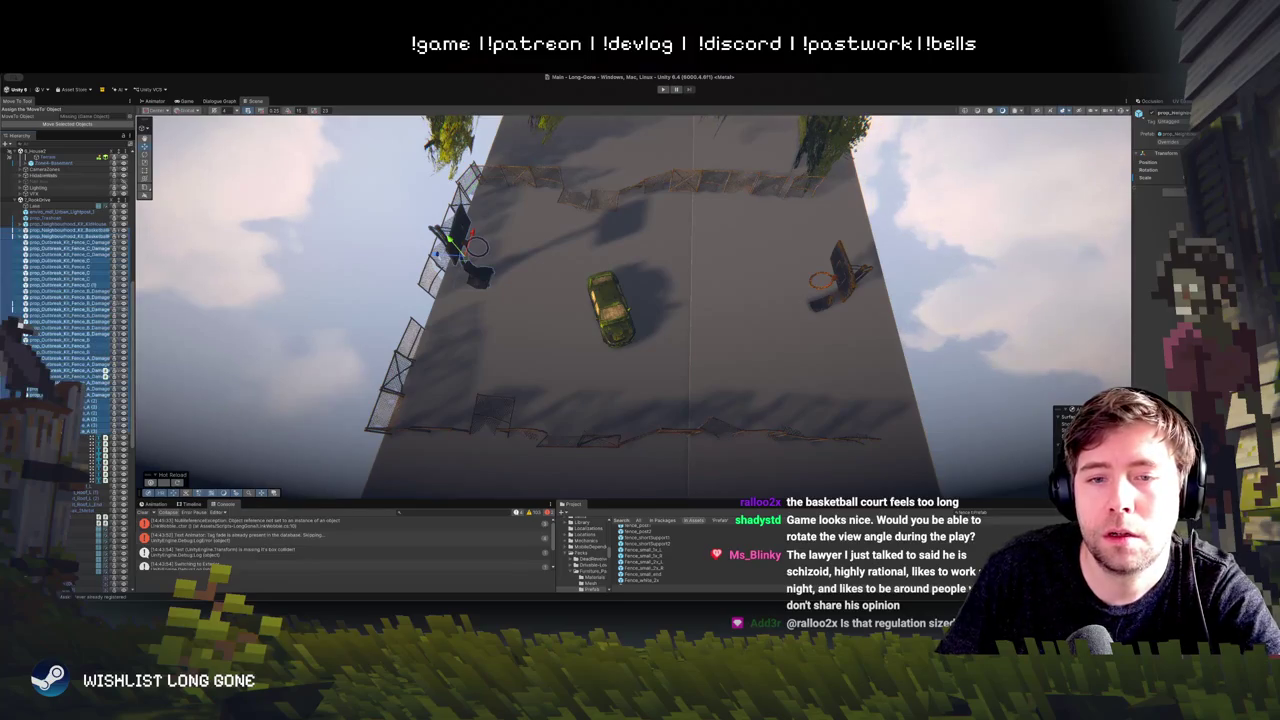
pyautogui.moveTo(640, 300)
pyautogui.mouseDown()
pyautogui.moveTo(490, 300)
pyautogui.moveTo(520, 300)
pyautogui.mouseUp()
pyautogui.moveTo(603, 300)
pyautogui.mouseDown()
pyautogui.moveTo(645, 280)
pyautogui.moveTo(726, 281)
pyautogui.moveTo(760, 228)
pyautogui.moveTo(731, 125)
pyautogui.moveTo(762, 119)
pyautogui.mouseUp()
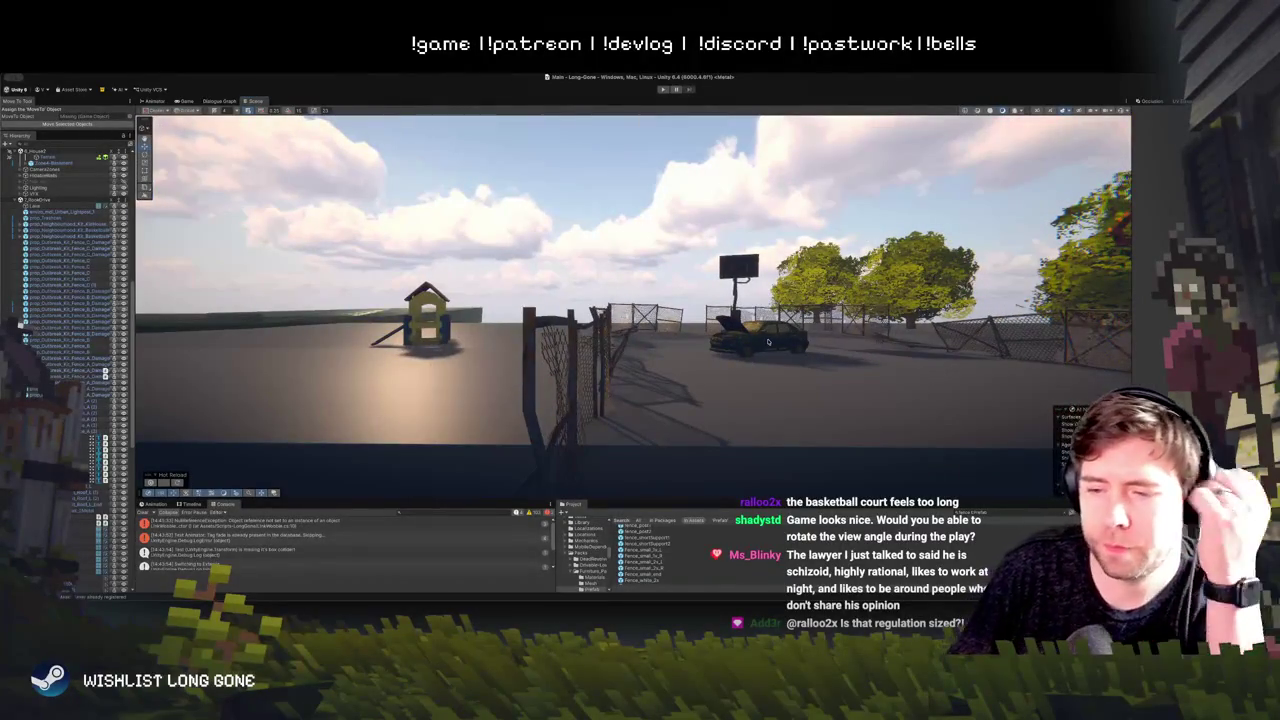
pyautogui.click(662, 89)
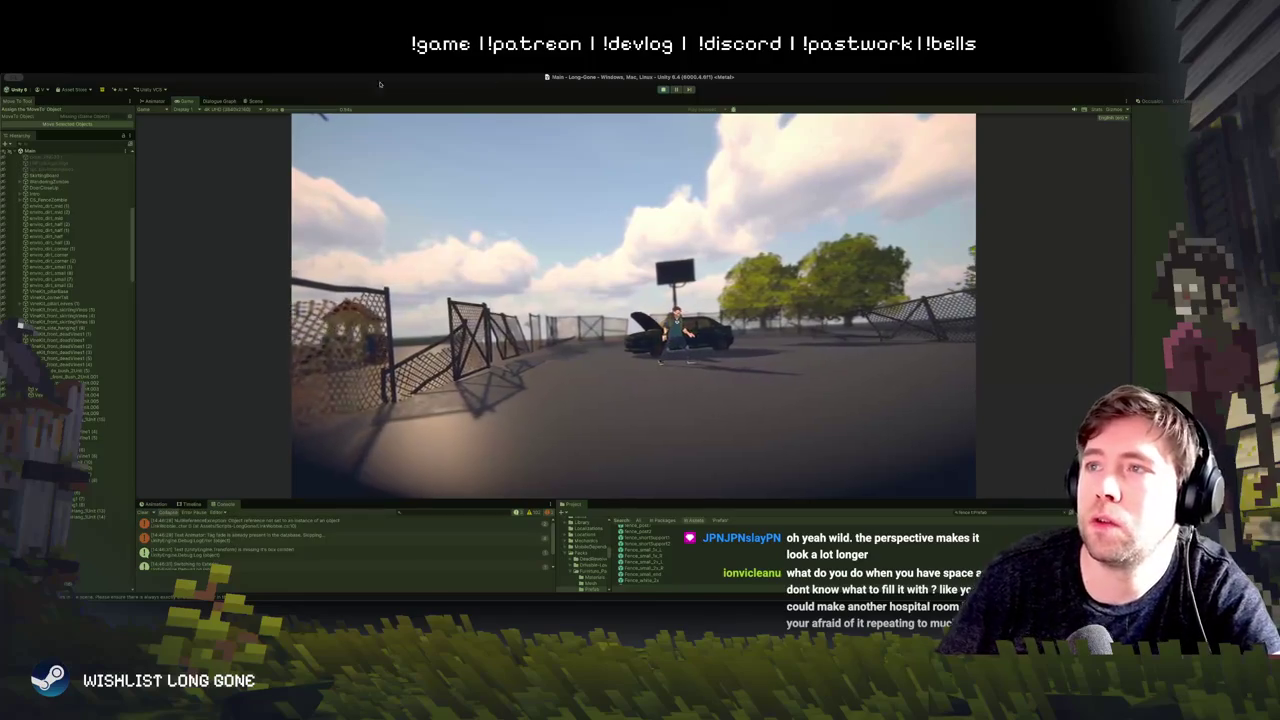
# Step: Return to the Scene view while the play-test keeps running
pyautogui.click(250, 101)
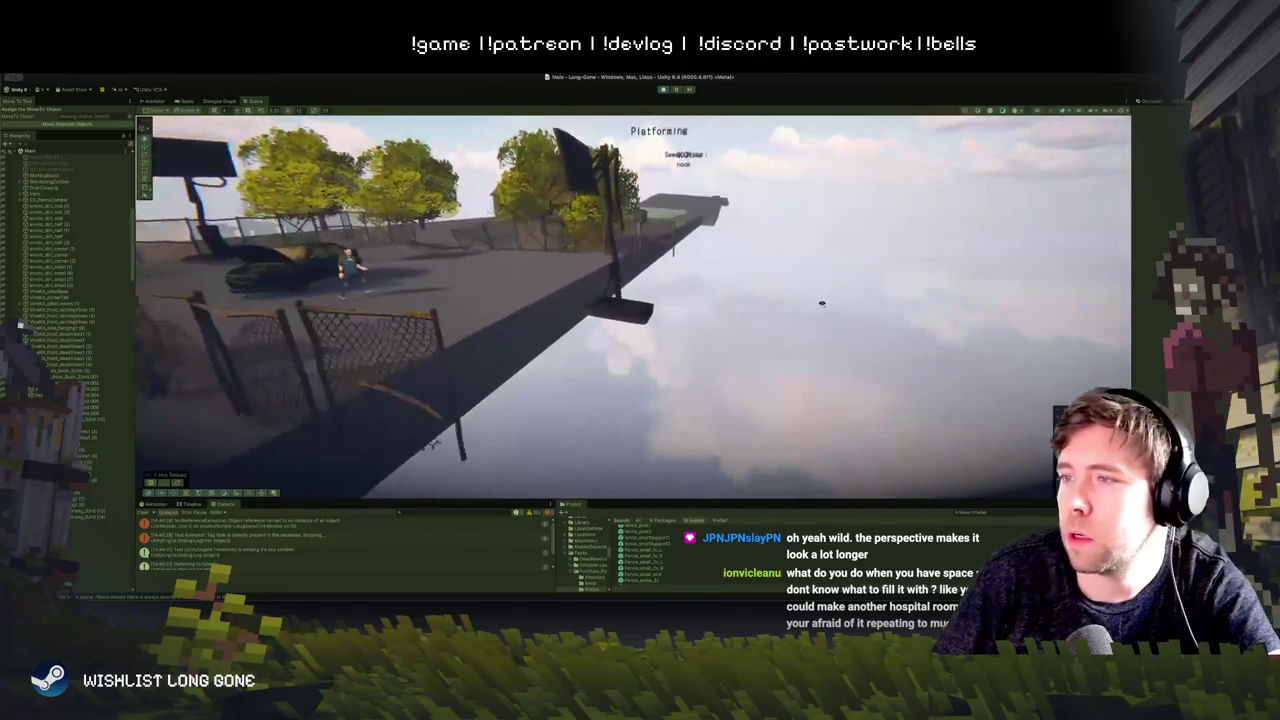
# Step: Slide the tall hoop pole left onto the court and check it through the game camera
pyautogui.click(632, 309)
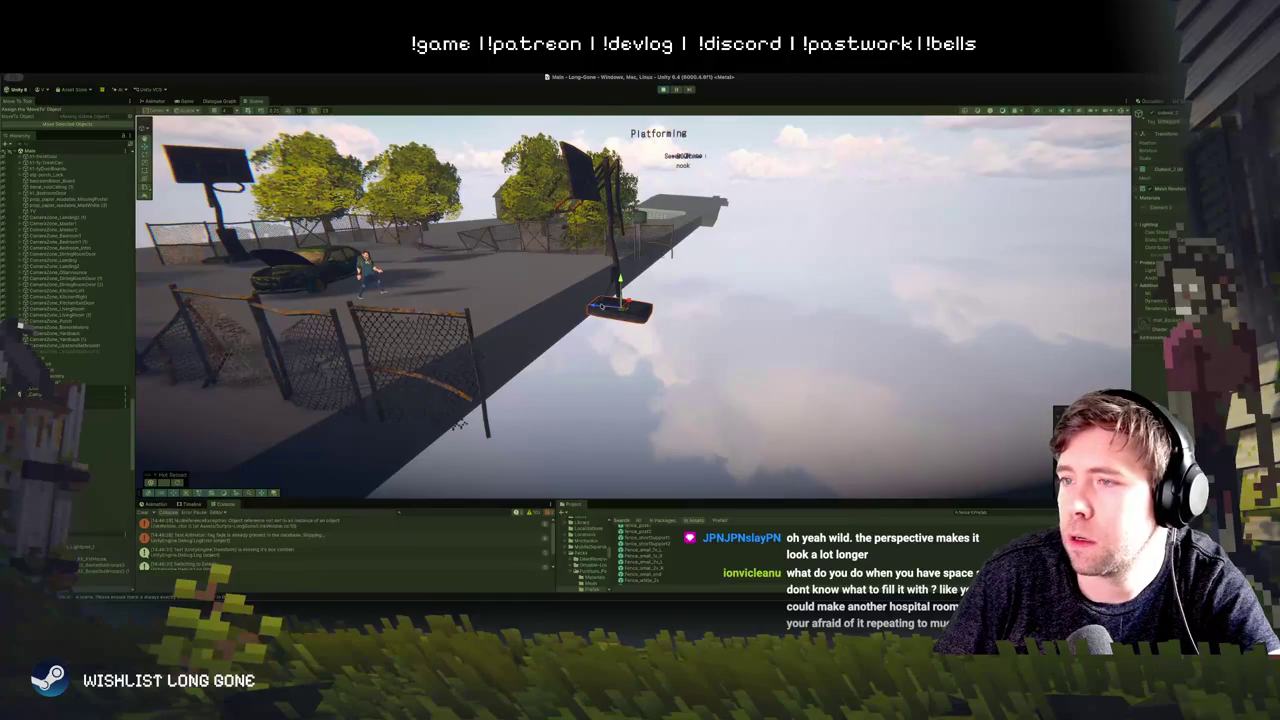
pyautogui.click(617, 257)
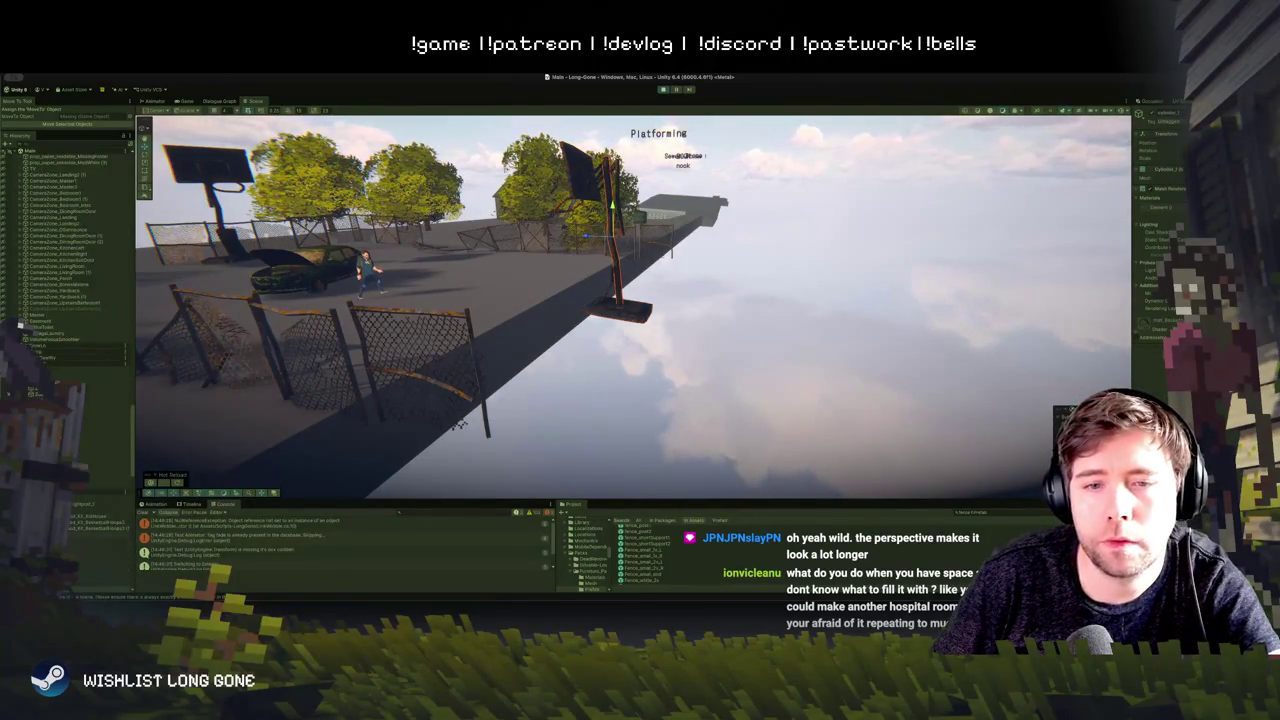
pyautogui.moveTo(573, 237); pyautogui.dragTo(510, 234)
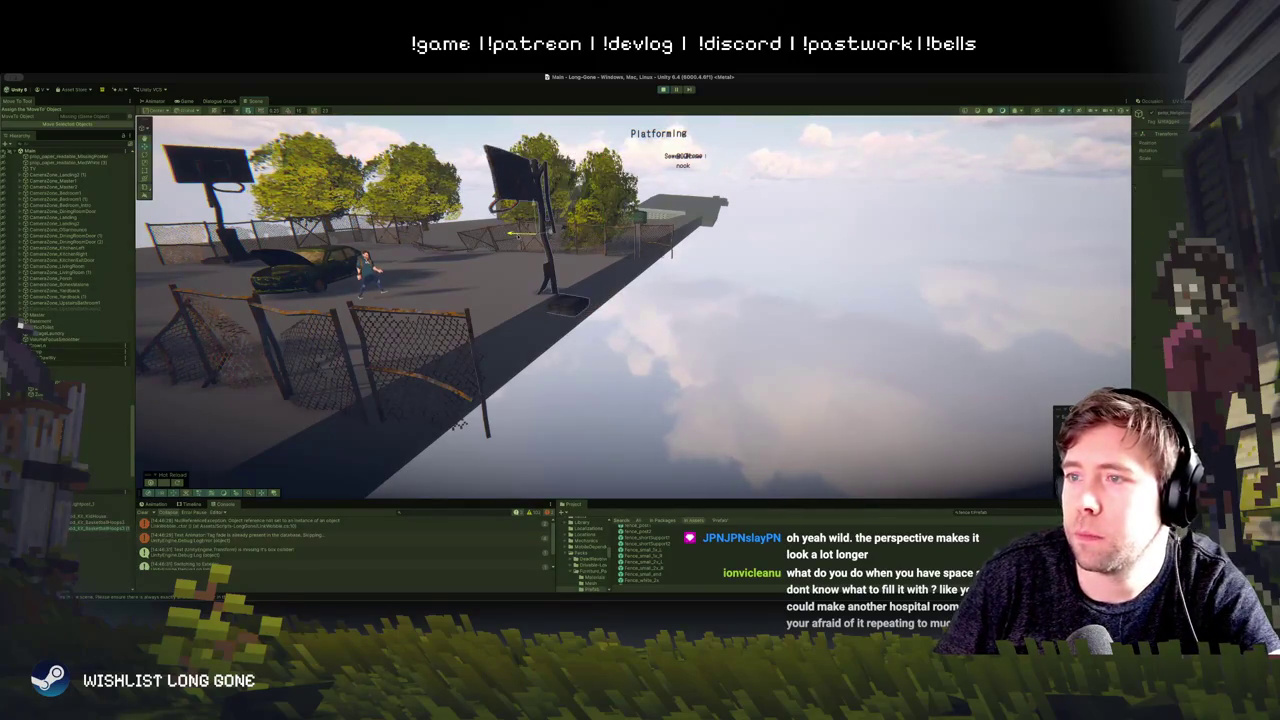
pyautogui.click(186, 101)
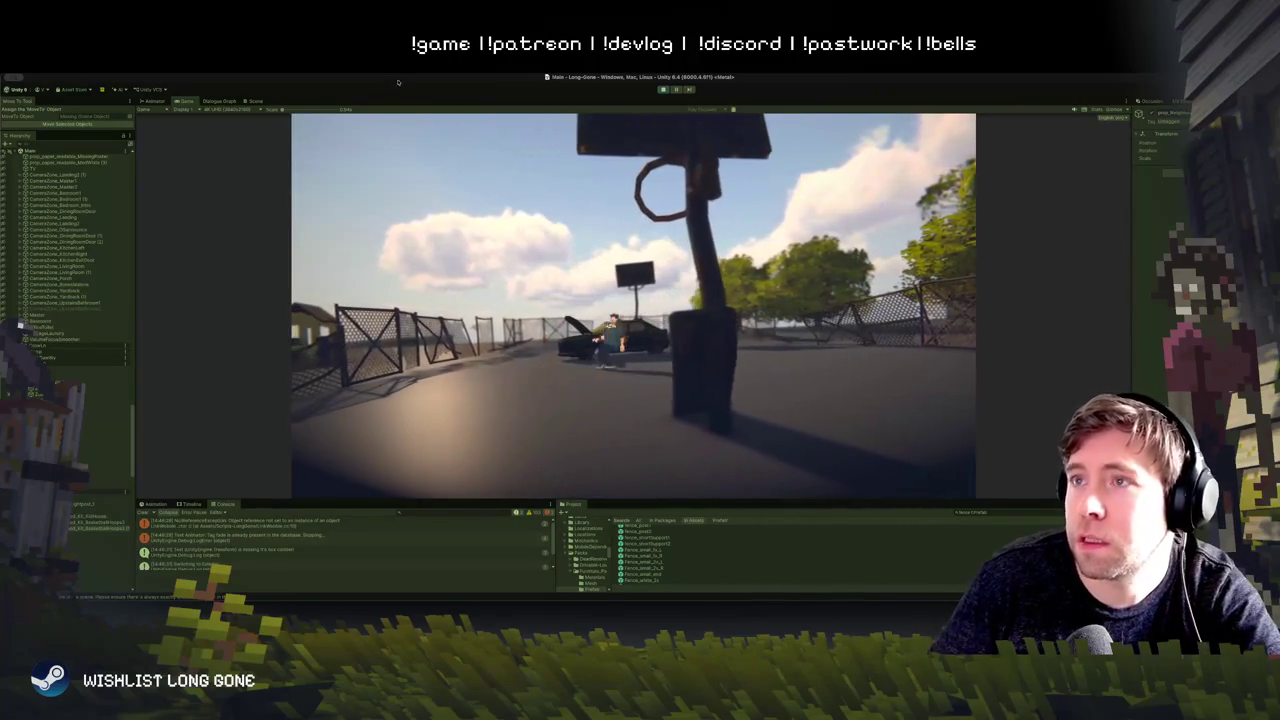
pyautogui.click(258, 101)
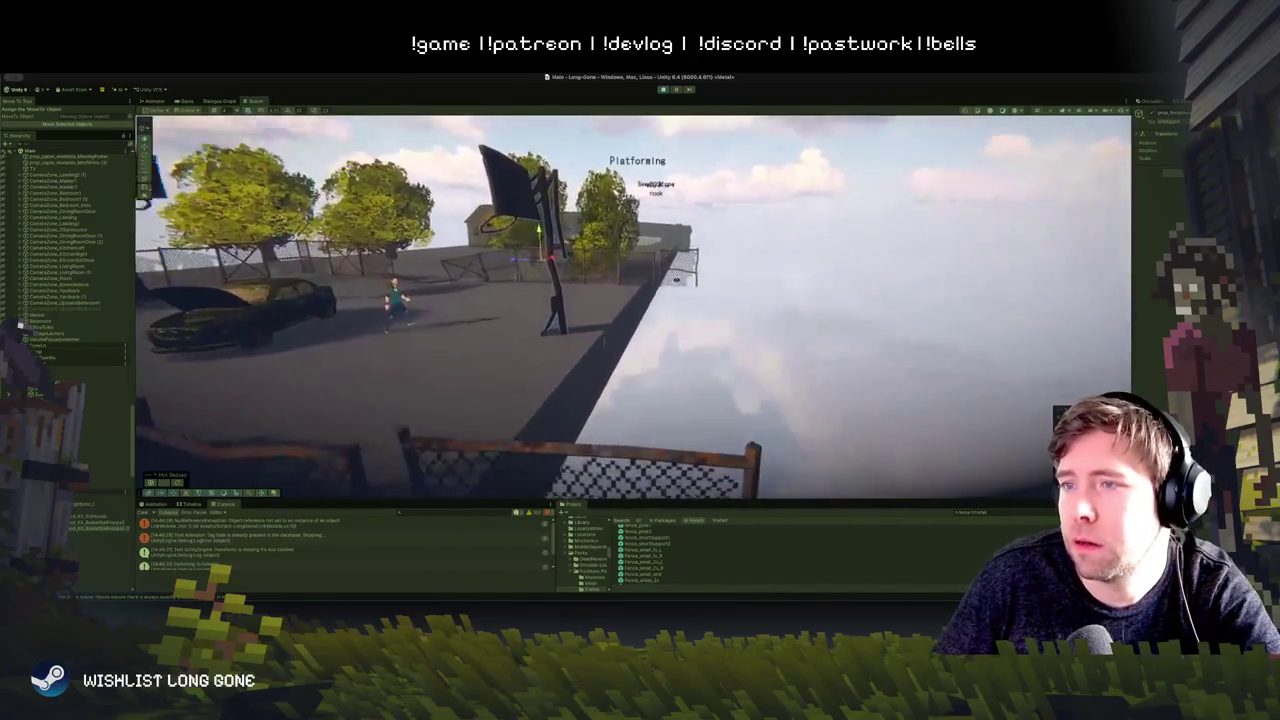
# Step: Stop the play-test and move the hoop pole from the court edge onto the court
pyautogui.click(662, 89)
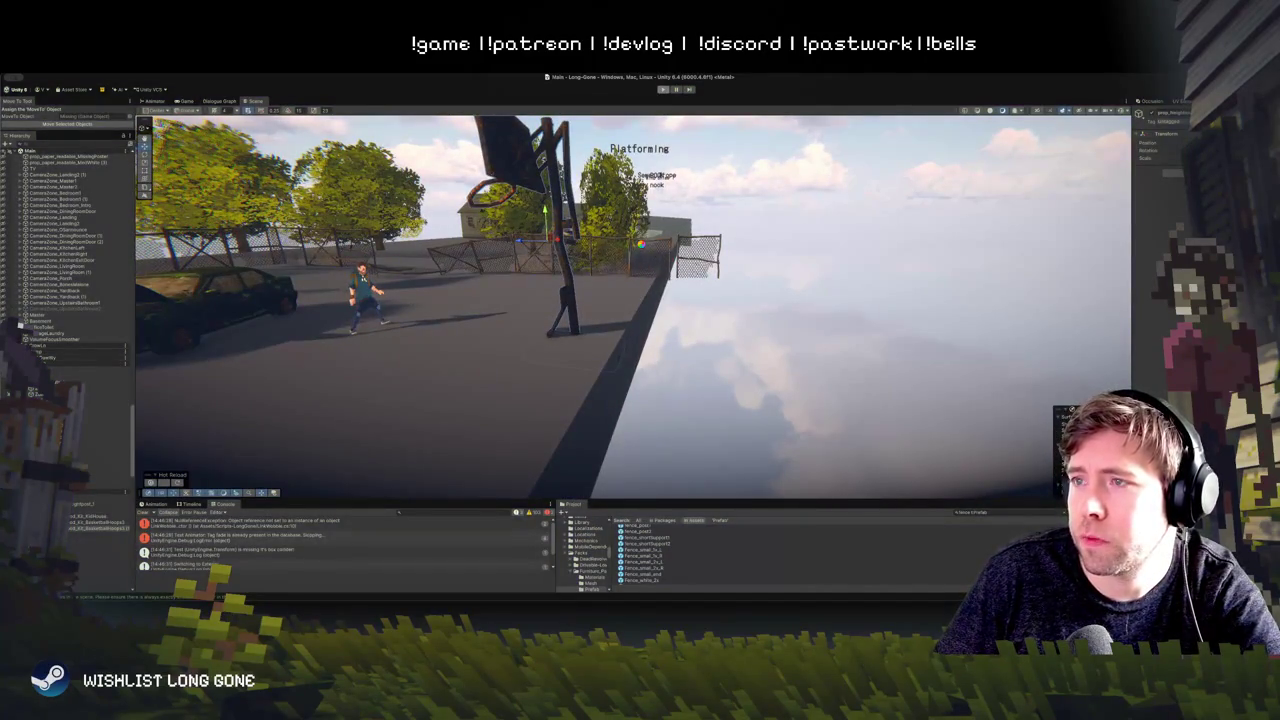
pyautogui.moveTo(712, 211)
pyautogui.mouseDown()
pyautogui.moveTo(495, 232)
pyautogui.moveTo(540, 285)
pyautogui.mouseUp()
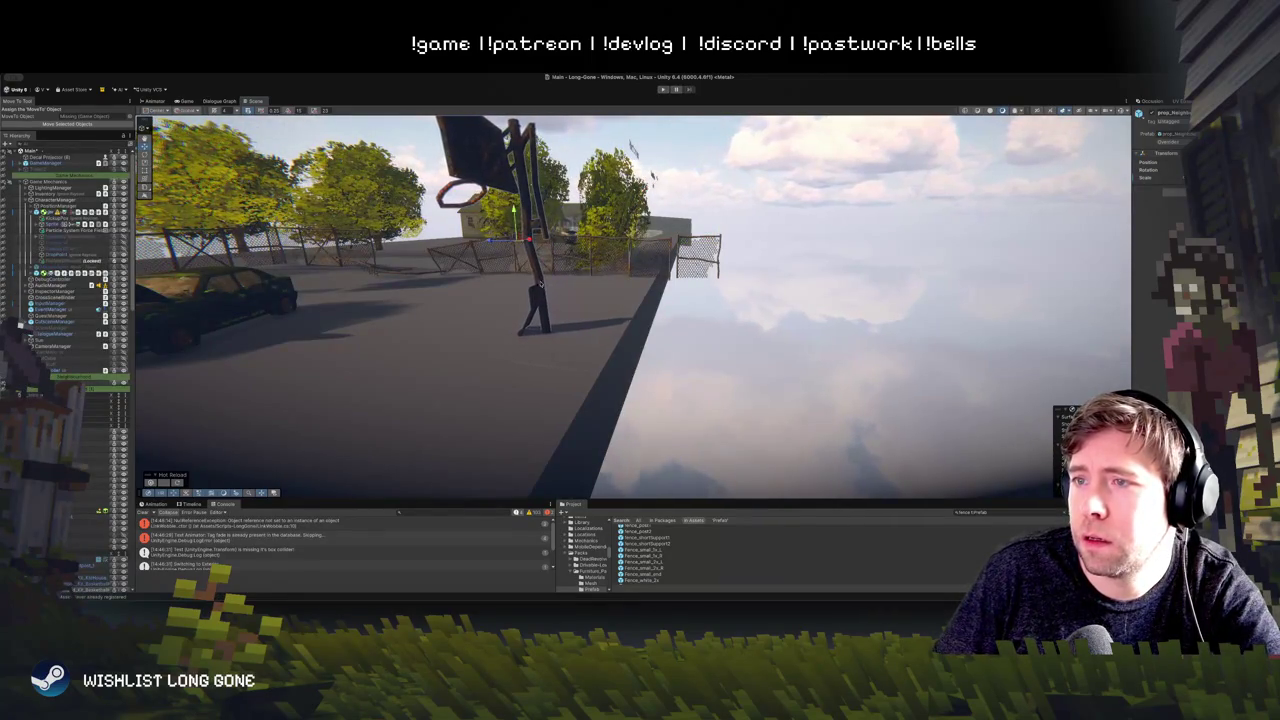
pyautogui.click(535, 300)
pyautogui.click(562, 323)
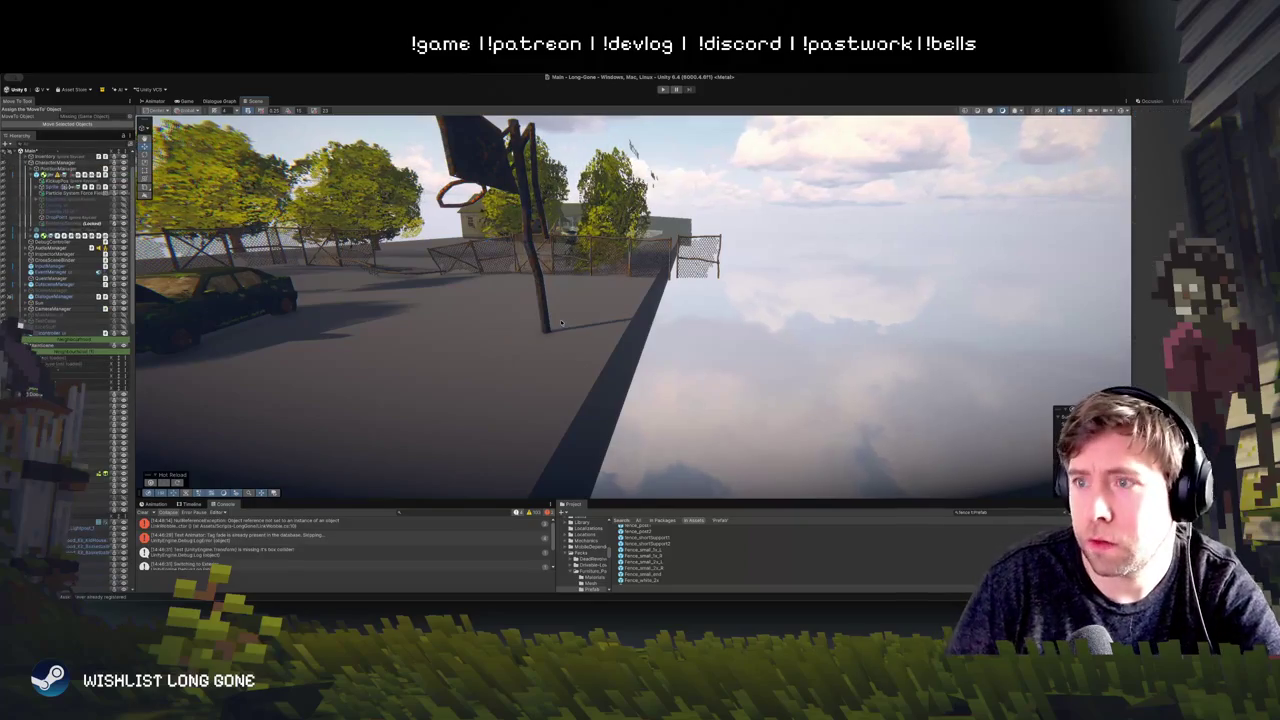
# Step: Delete the stray dark object beneath the court, then reframe the court and select the hoop
pyautogui.moveTo(562, 323)
pyautogui.mouseDown()
pyautogui.moveTo(543, 343)
pyautogui.moveTo(697, 304)
pyautogui.mouseUp()
pyautogui.click(758, 300)
pyautogui.press('Delete')
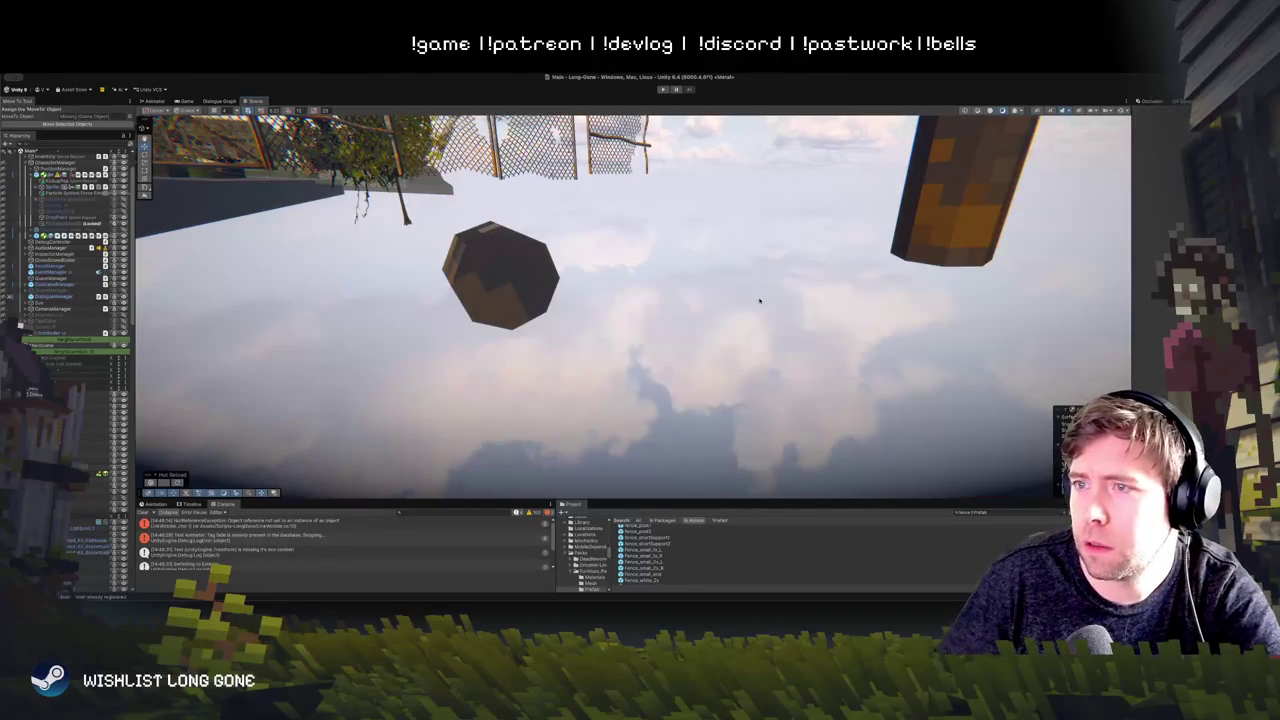
pyautogui.moveTo(470, 281)
pyautogui.mouseDown()
pyautogui.moveTo(686, 271)
pyautogui.moveTo(686, 320)
pyautogui.moveTo(698, 263)
pyautogui.mouseUp()
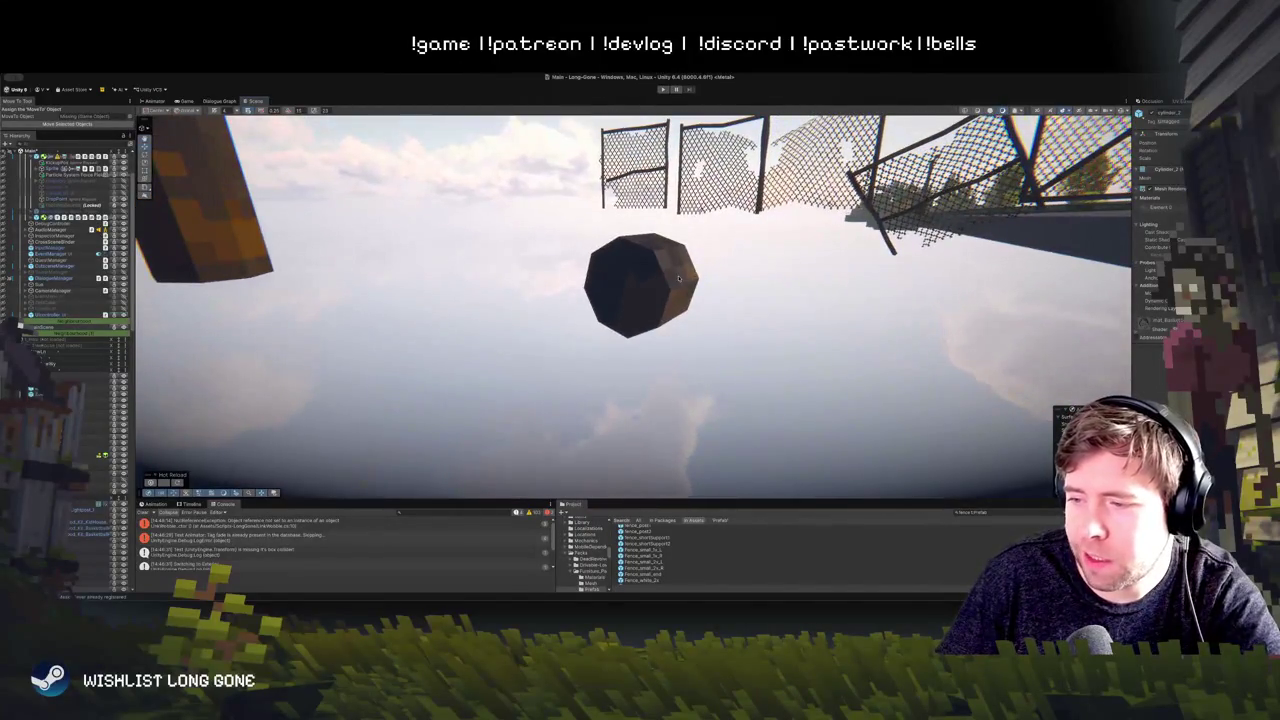
pyautogui.moveTo(718, 318)
pyautogui.mouseDown()
pyautogui.moveTo(440, 277)
pyautogui.moveTo(429, 294)
pyautogui.moveTo(600, 290)
pyautogui.moveTo(646, 333)
pyautogui.moveTo(634, 350)
pyautogui.mouseUp()
pyautogui.click(634, 350)
pyautogui.moveTo(441, 189)
pyautogui.mouseDown()
pyautogui.moveTo(500, 153)
pyautogui.moveTo(668, 187)
pyautogui.mouseUp()
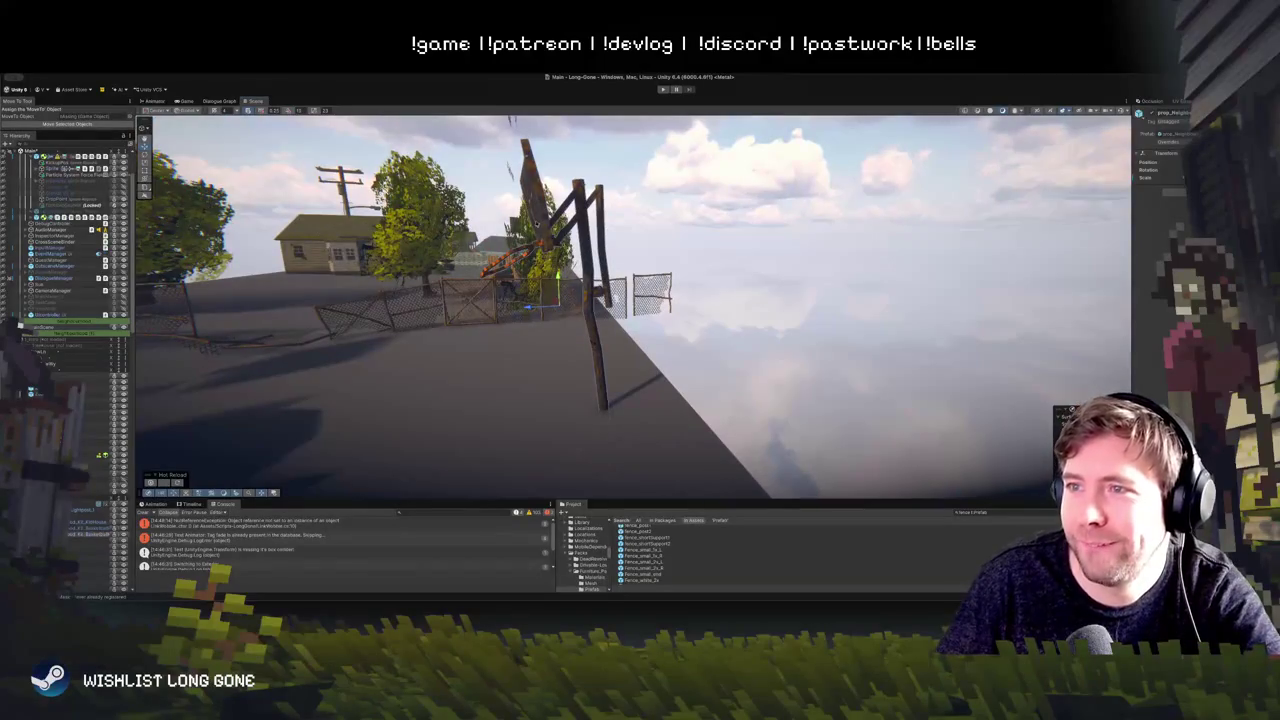
pyautogui.click(502, 208)
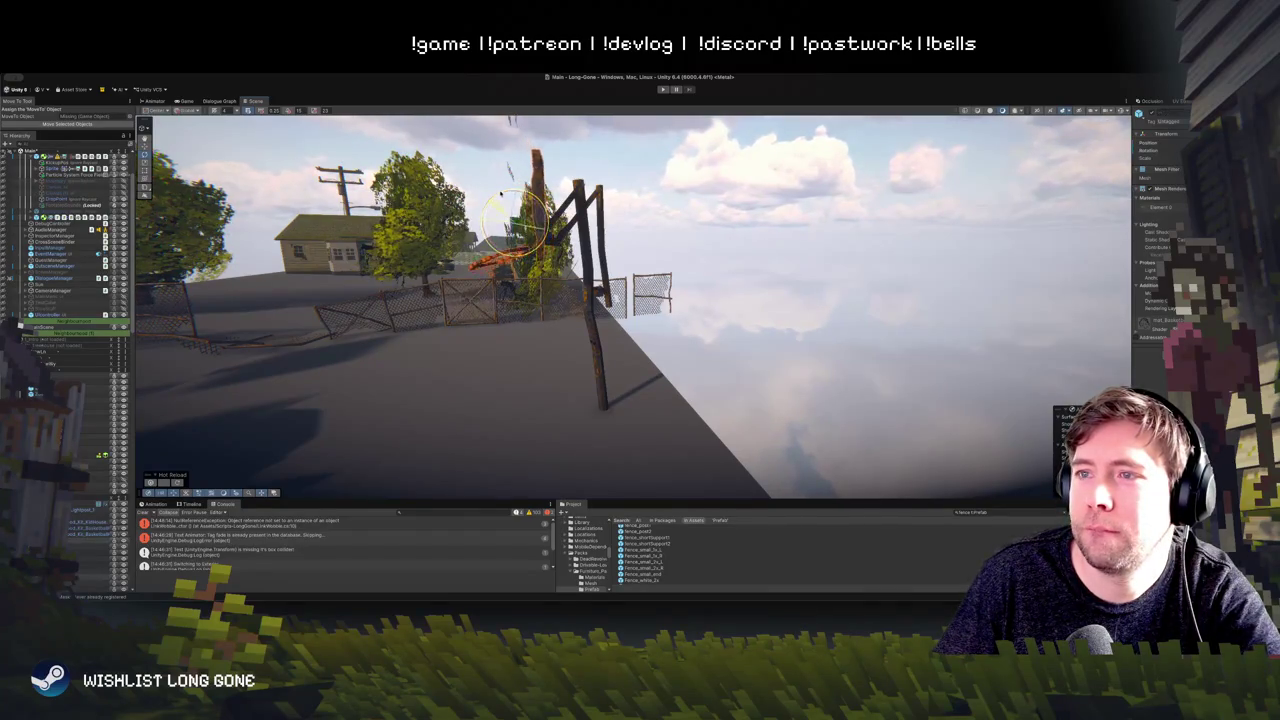
# Step: Tilt the hoop backboard upward, reframe the view toward the car, and start another play-test
pyautogui.moveTo(508, 188)
pyautogui.mouseDown()
pyautogui.moveTo(470, 248)
pyautogui.moveTo(644, 262)
pyautogui.mouseUp()
pyautogui.click(692, 318)
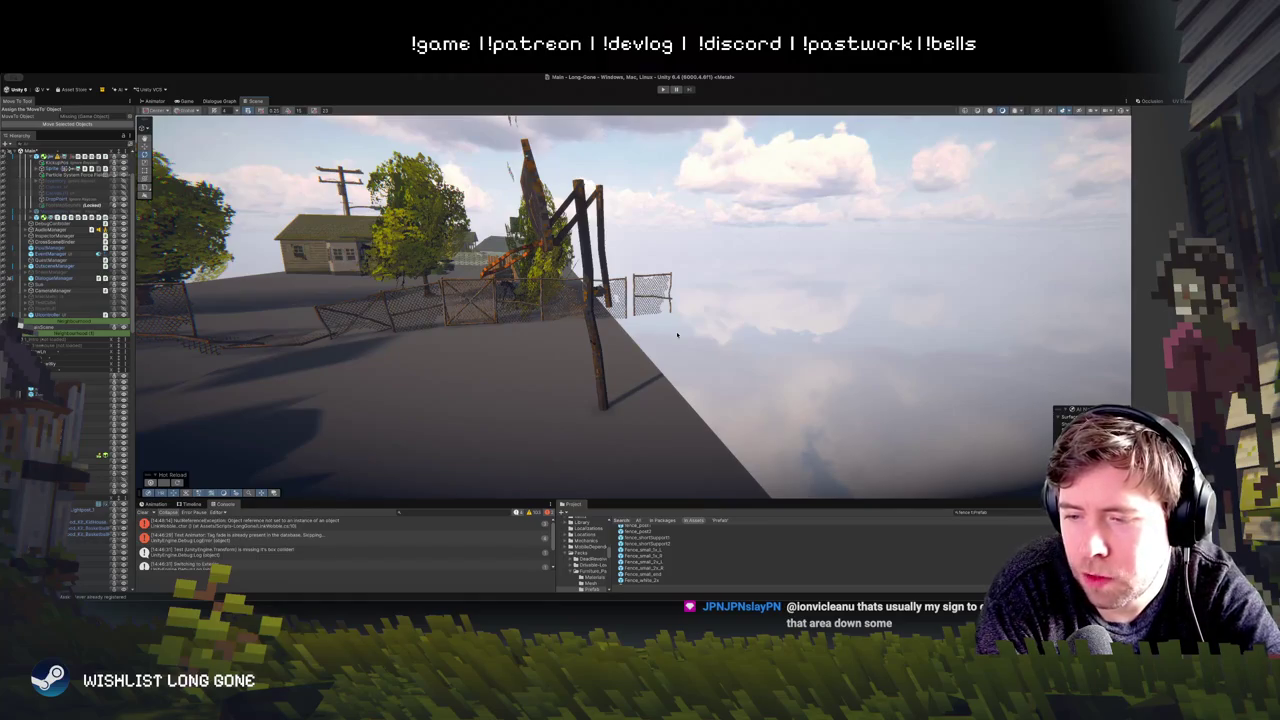
pyautogui.moveTo(715, 312); pyautogui.dragTo(491, 315)
pyautogui.moveTo(617, 291)
pyautogui.mouseDown()
pyautogui.moveTo(560, 297)
pyautogui.moveTo(581, 240)
pyautogui.moveTo(568, 243)
pyautogui.mouseUp()
pyautogui.hotkey('ctrl', 'p')
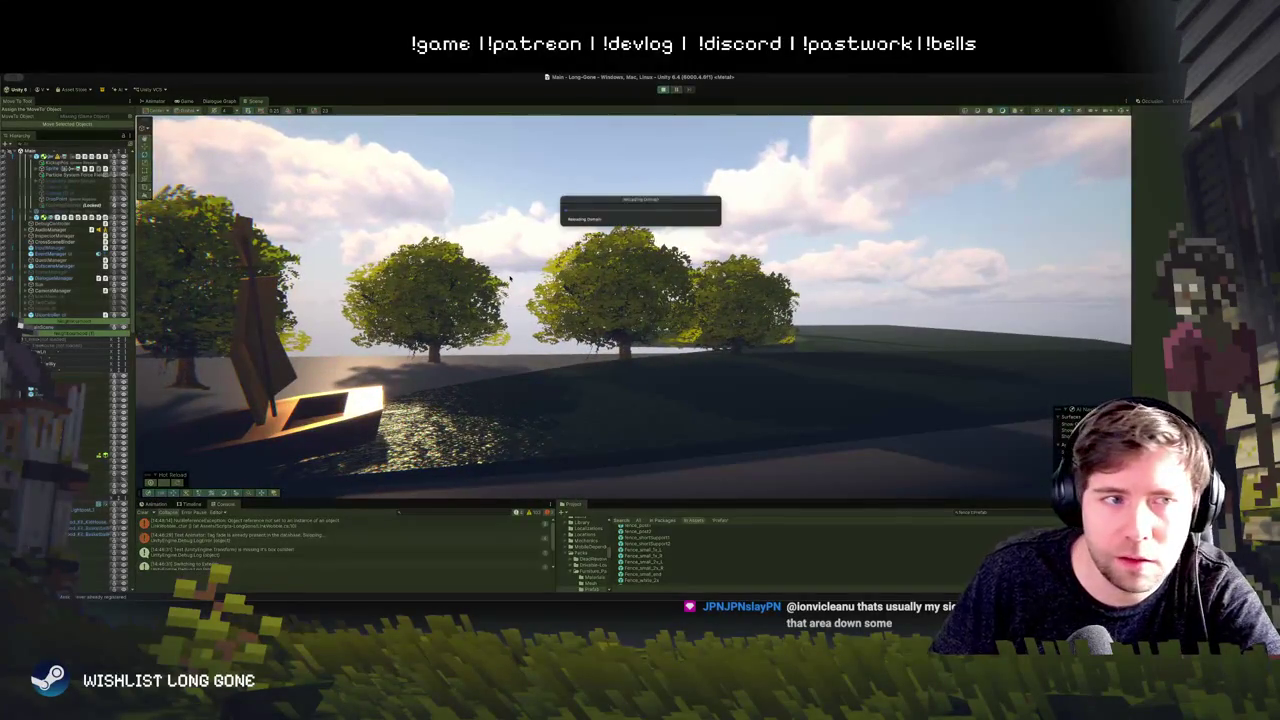